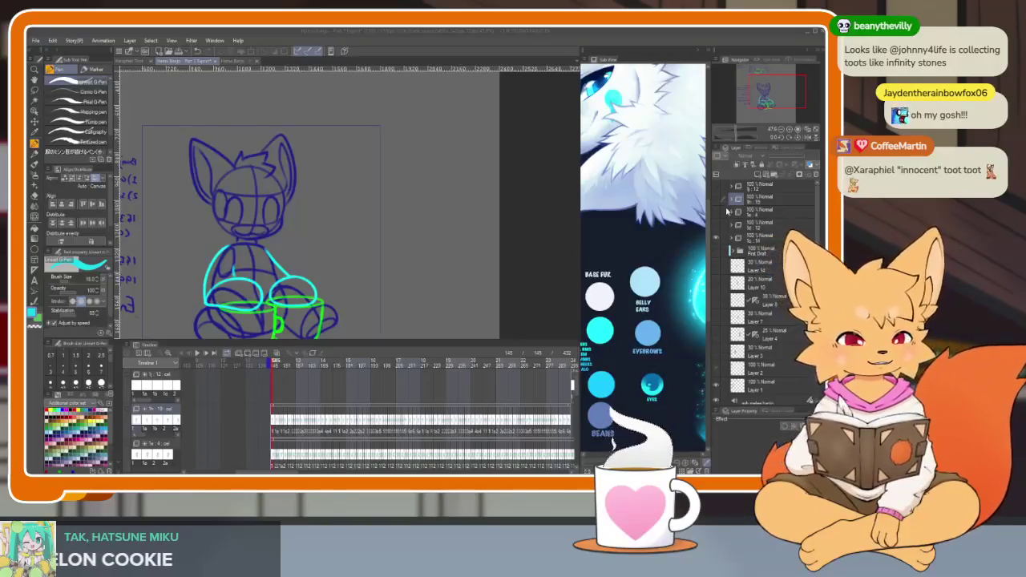
- Compare the double bass and seated drum sketch poses, leaving the drum sketch visible
left_click(717, 234)
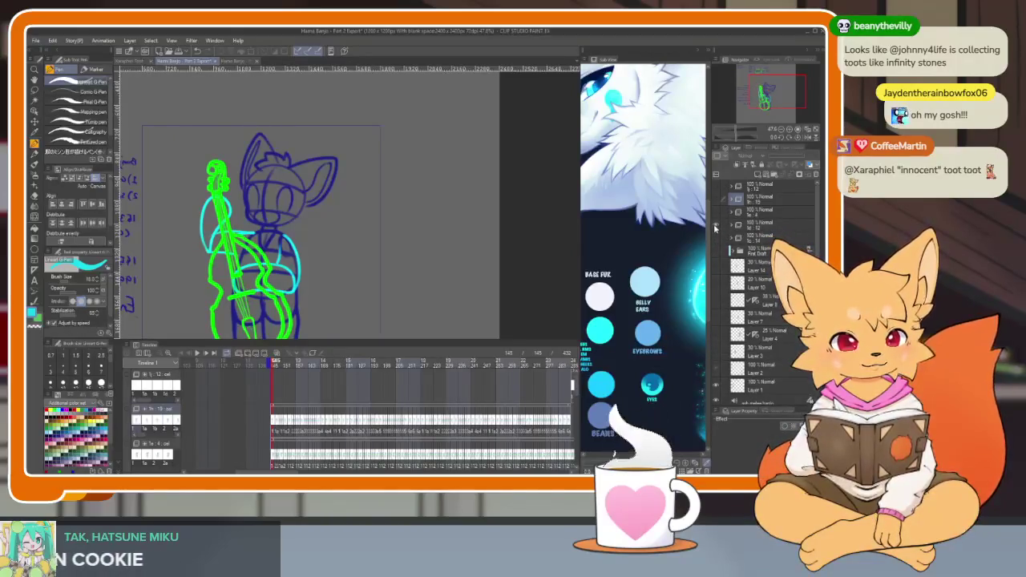
left_click(715, 228)
left_click(717, 240)
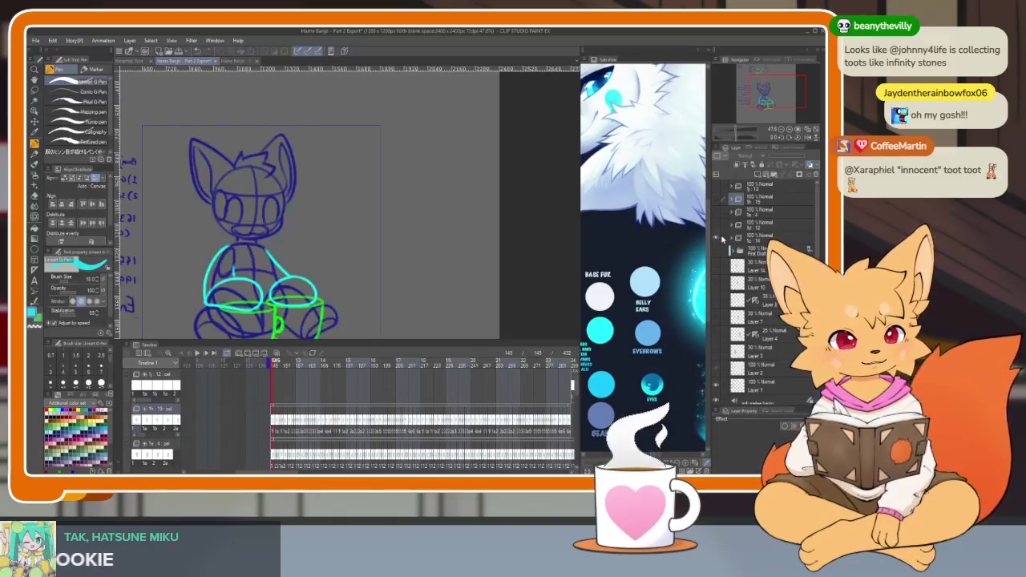
- View the drum sketch canvas-only and zoomed in, then restore the palettes
key("Tab")
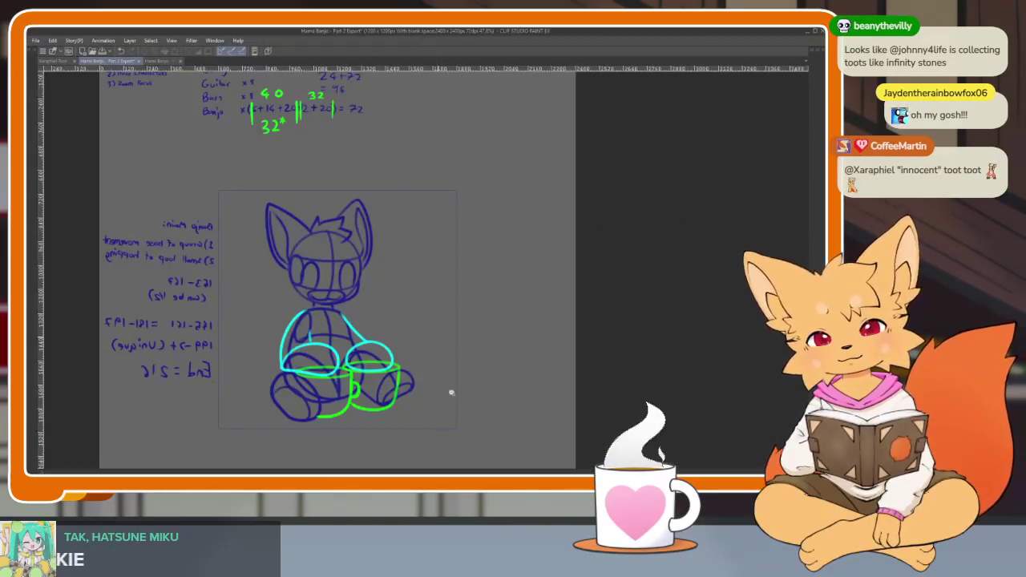
scroll(449, 389, "up", 3)
scroll(457, 373, "up", 1)
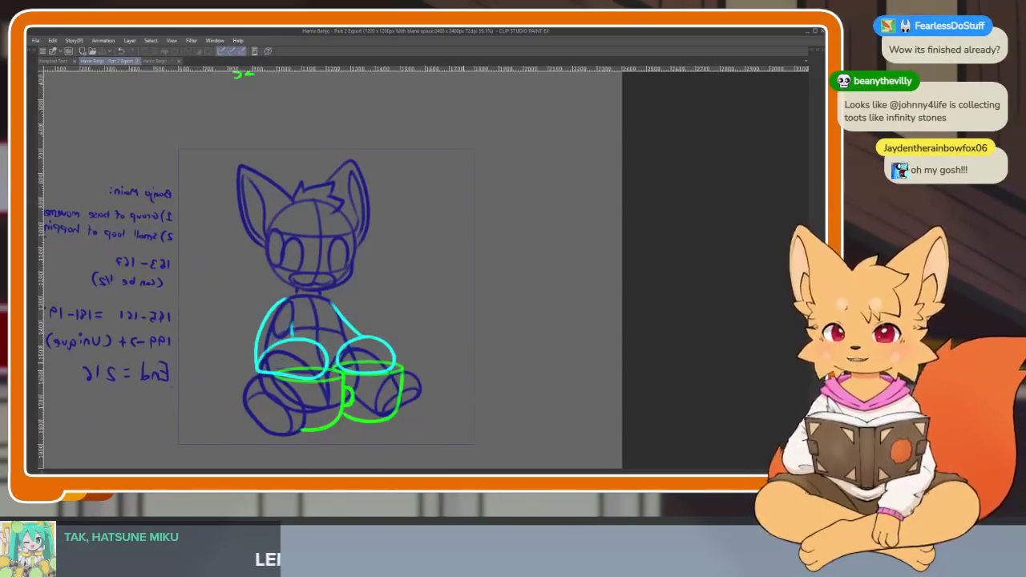
key("Tab")
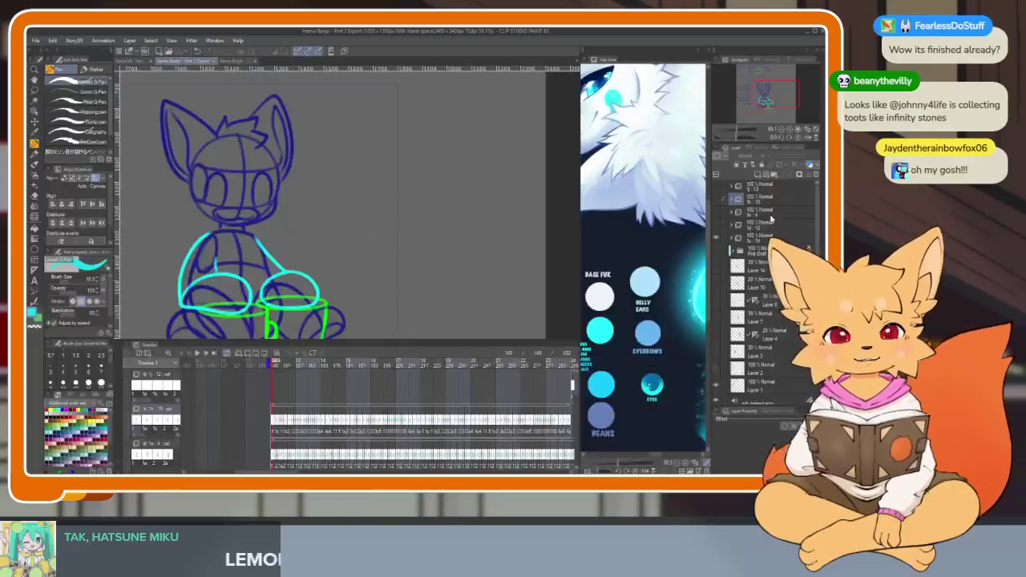
- Select the seated drum pose layer and show the canvas alone with palettes hidden
left_click(767, 238)
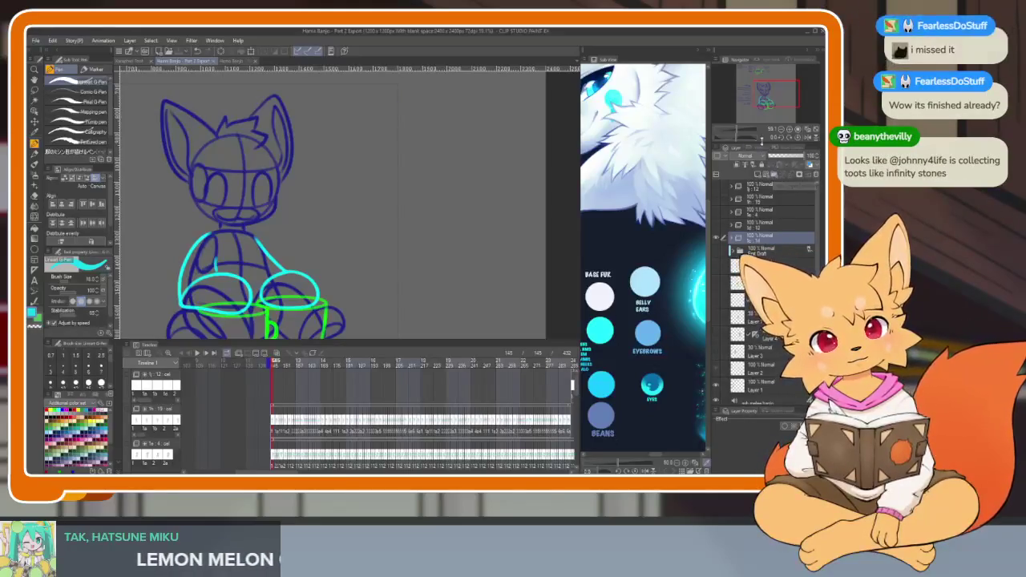
key("Tab")
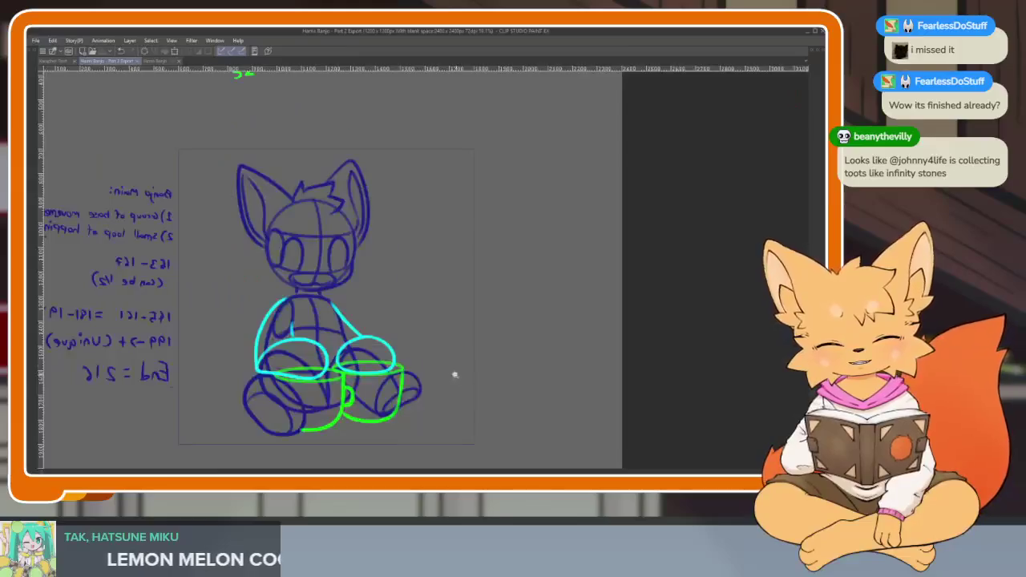
scroll(446, 378, "down", 3)
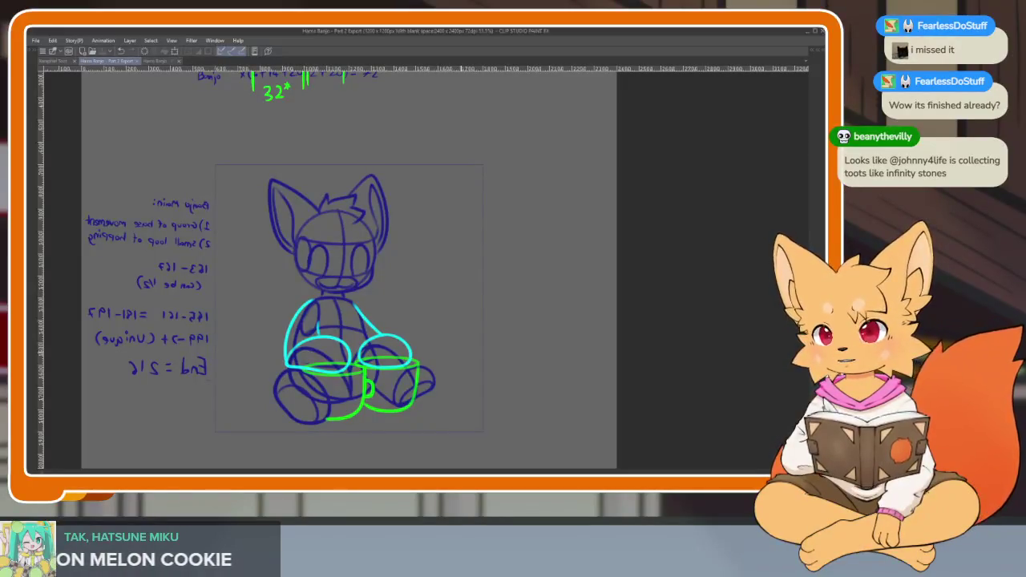
key("Tab")
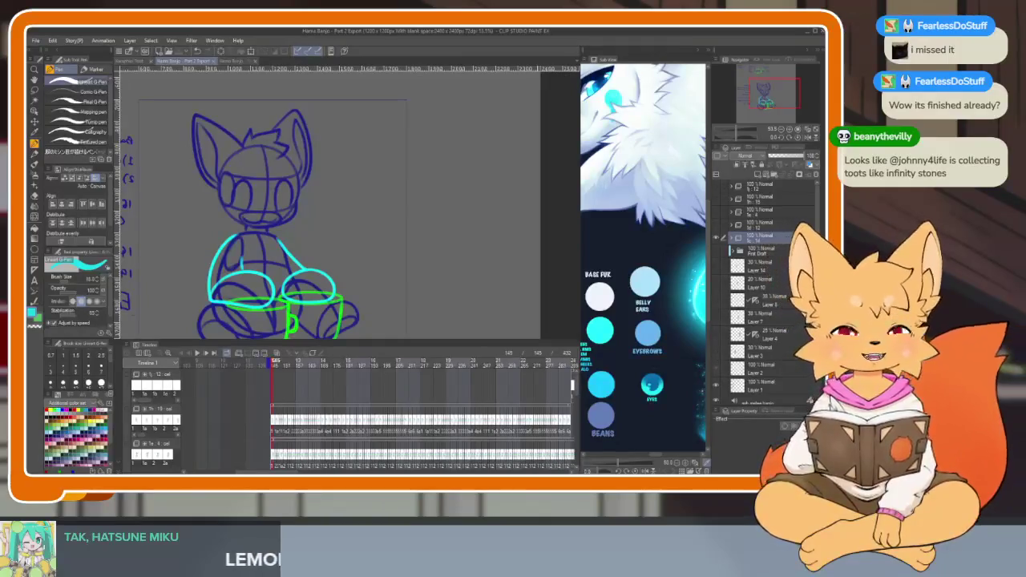
key("Tab")
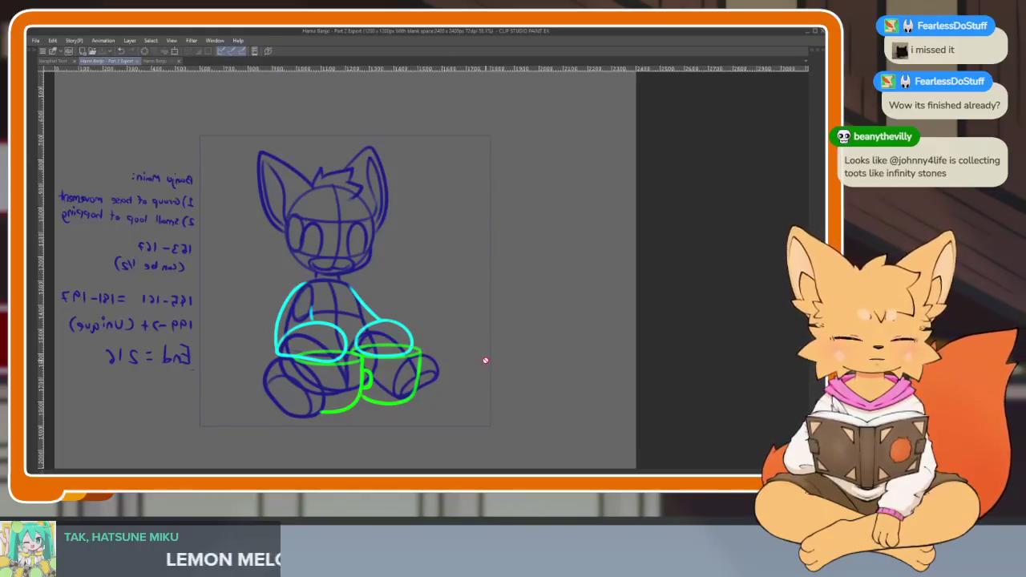
key("Tab")
key("Tab")
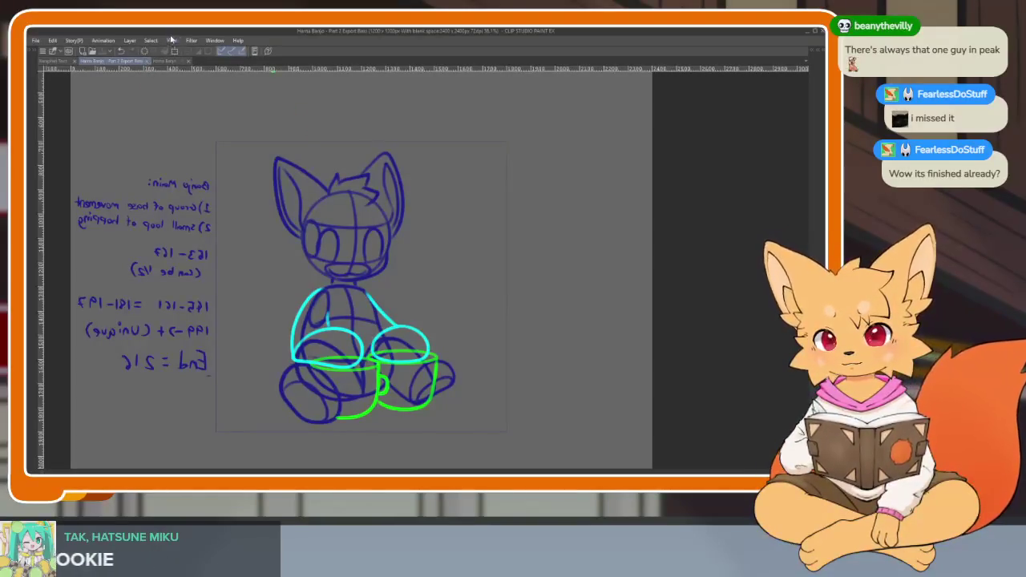
- Restore the palettes and timeline around the fox sketch after saving the Bass copy
key("Tab")
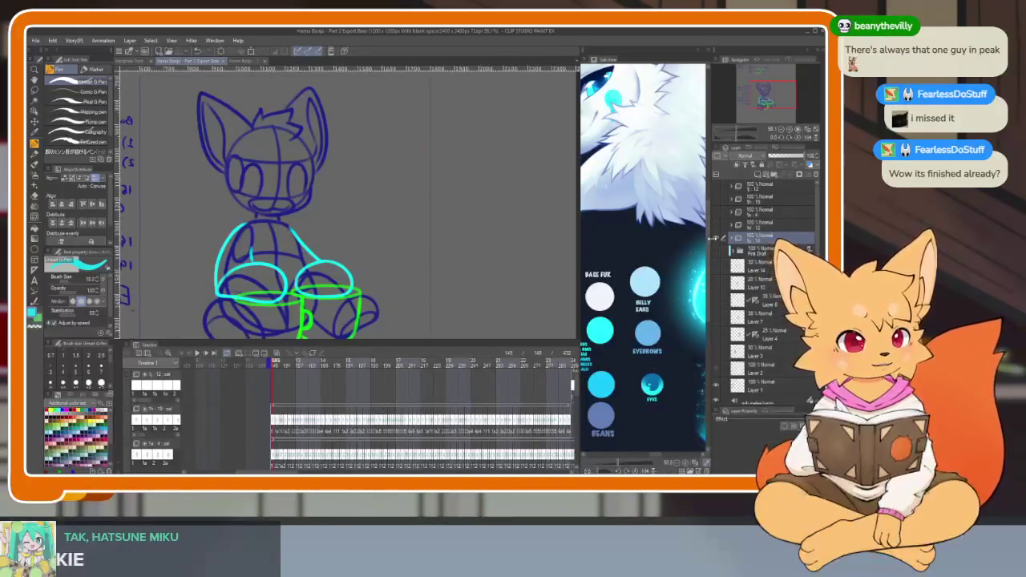
- Show and select the double-bass pose layer in the Bass copy
left_click(716, 237)
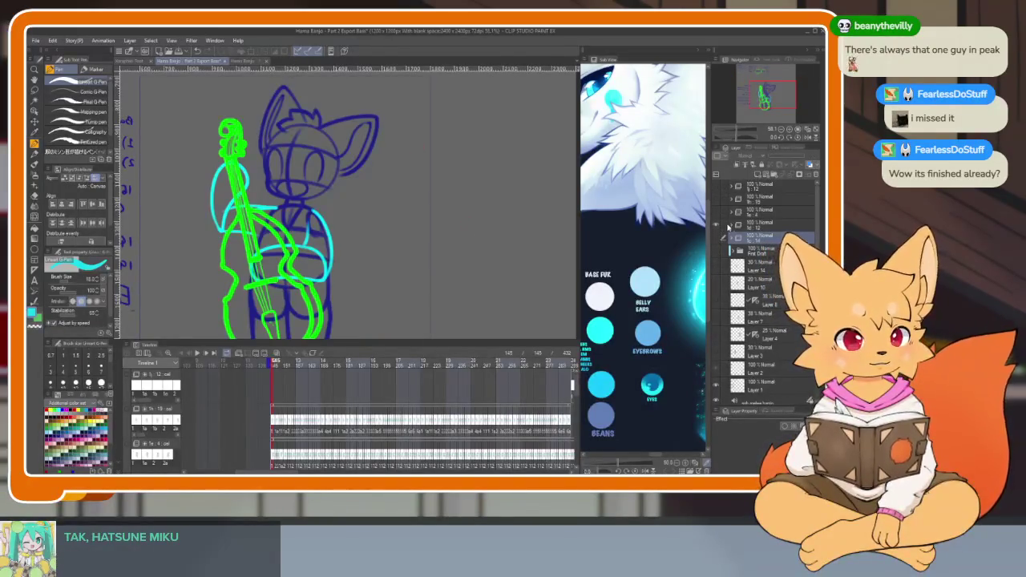
left_click(753, 225)
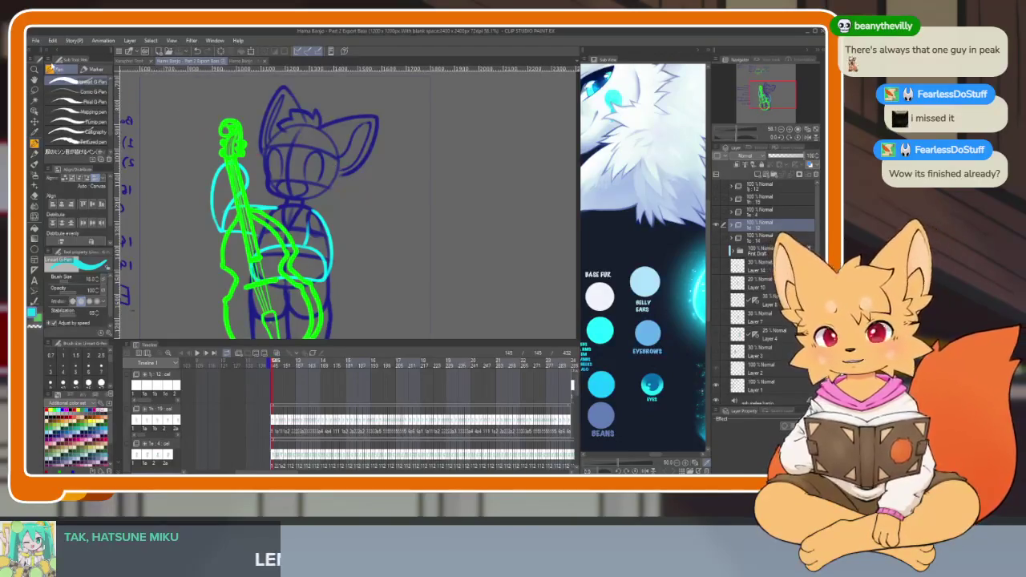
left_click(35, 41)
key("Escape")
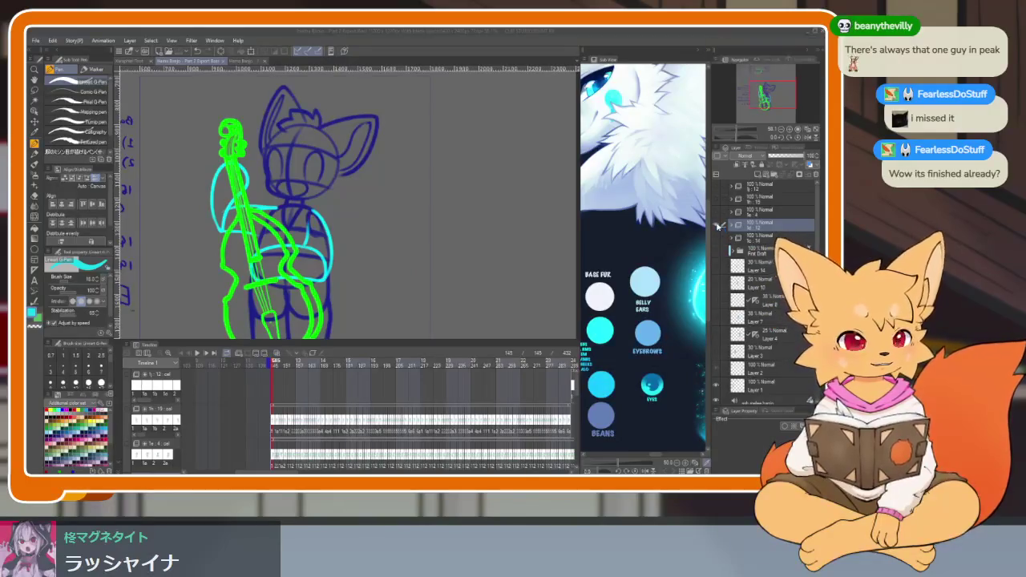
- In the Guitar copy, hide the drum sketch, show the standing guitar pose, and save
key("ctrl+Tab")
left_click(716, 238)
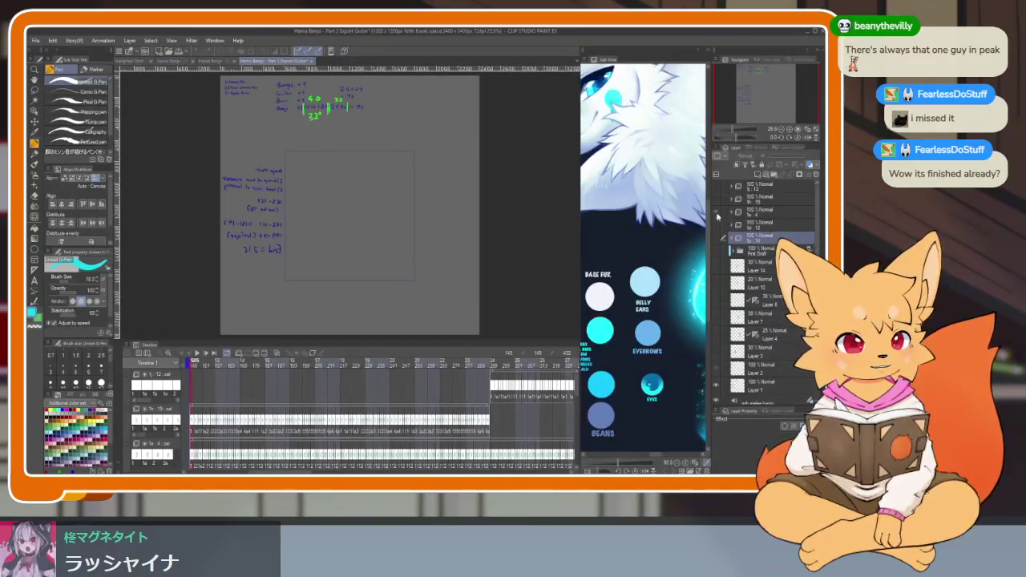
left_click(716, 212)
key("ctrl+plus")
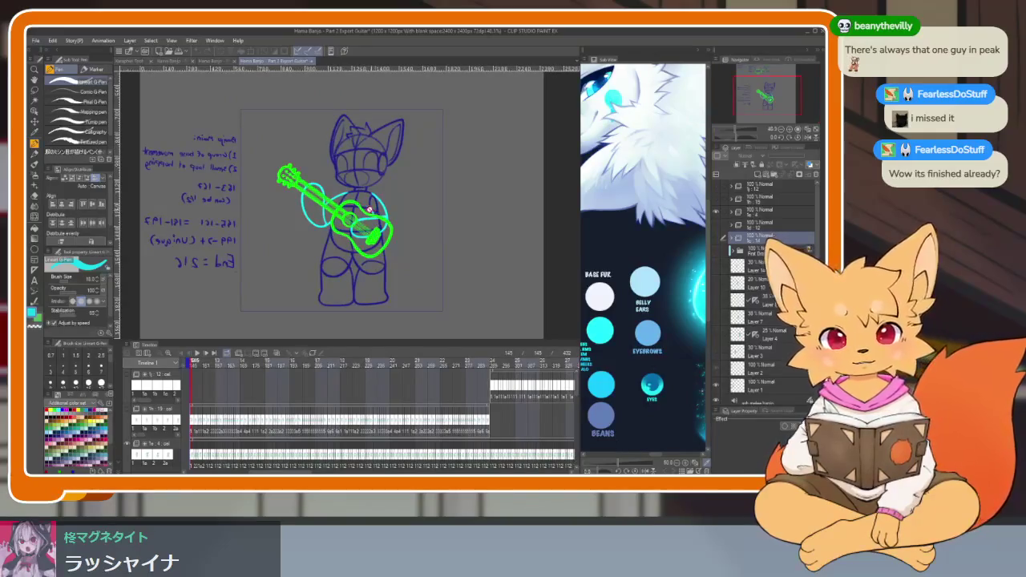
left_click(35, 40)
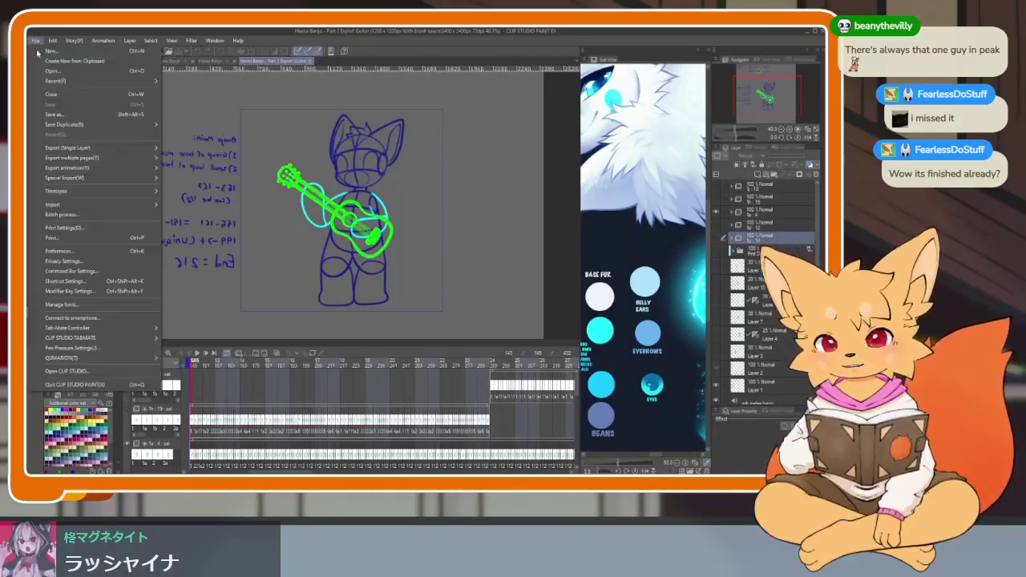
key("Escape")
key("Escape")
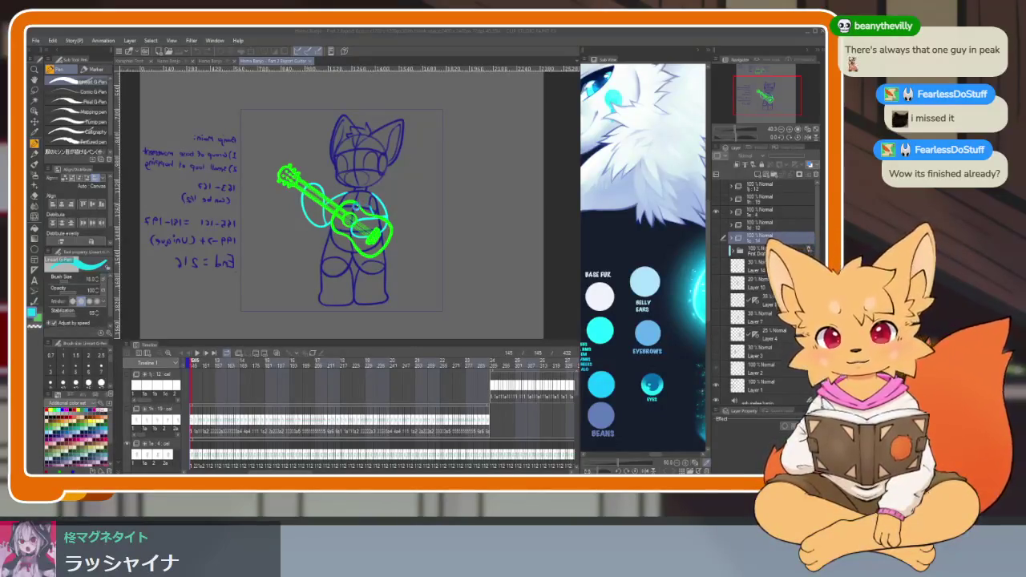
key("ctrl+Tab")
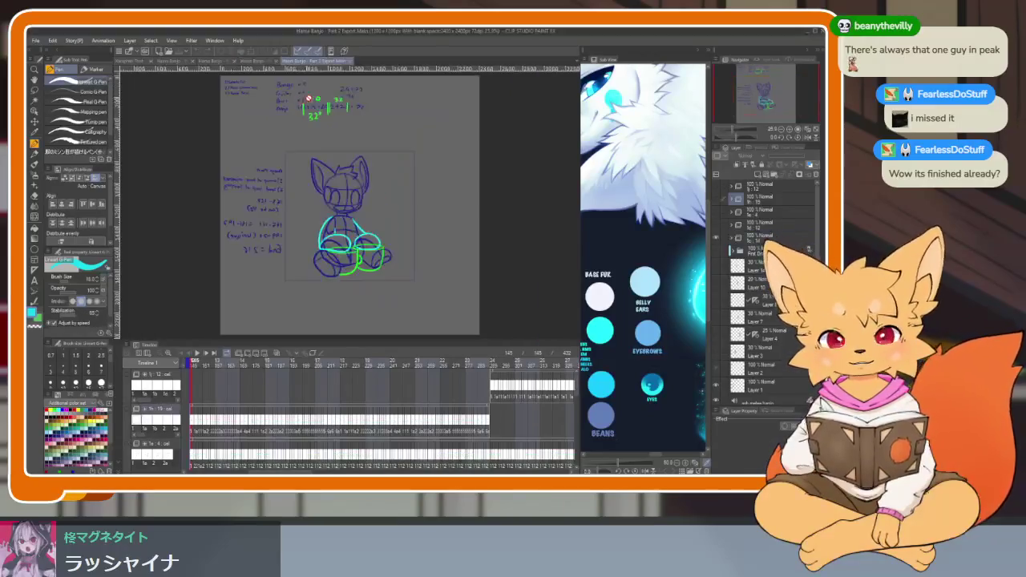
- Show the banjo sketch in the Main copy and preview it across the timeline
left_click(716, 239)
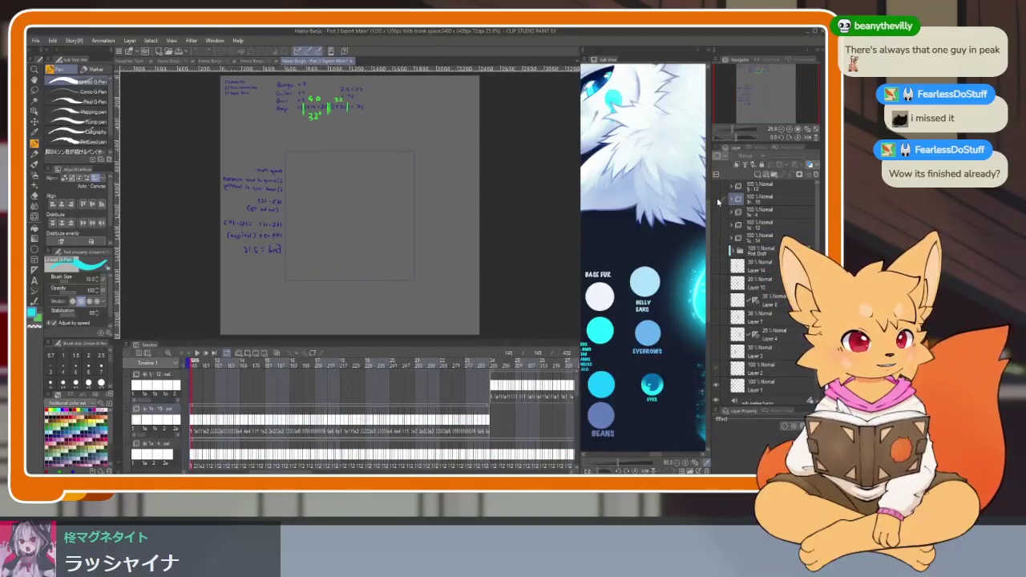
left_click(717, 200)
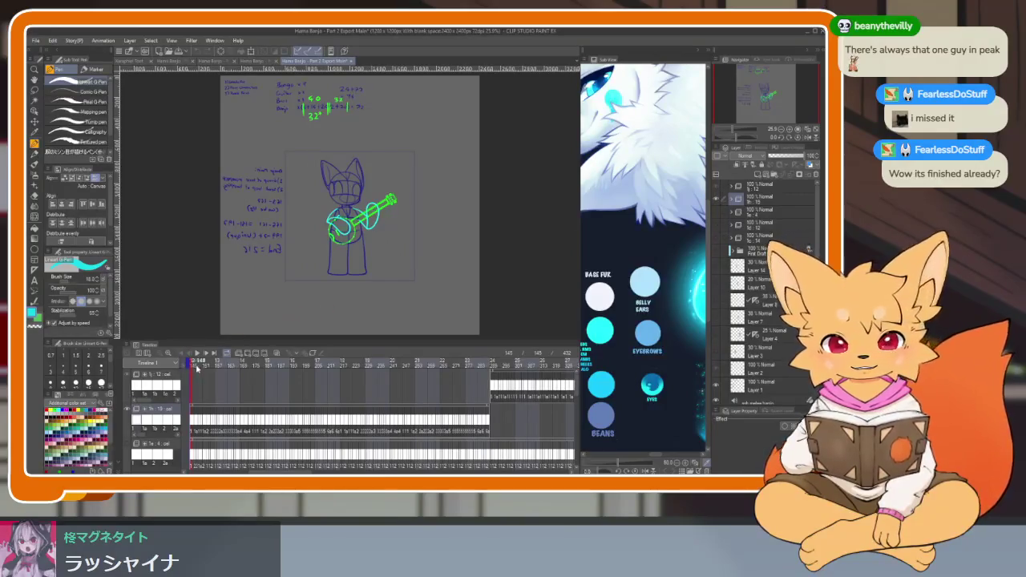
mouse_move(196, 362)
left_mouse_down()
mouse_move(210, 362)
mouse_move(189, 364)
left_mouse_up()
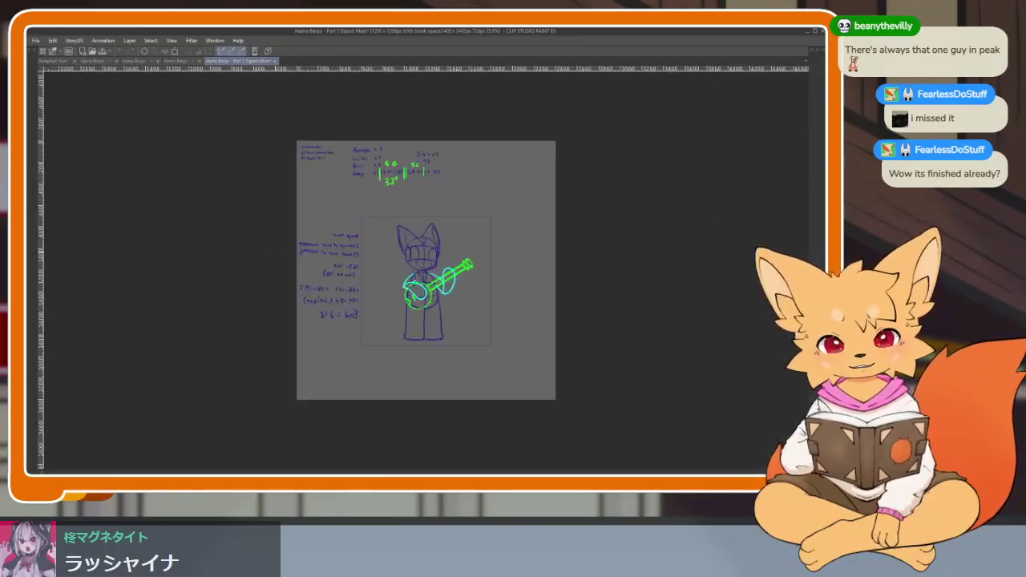
key("Tab")
scroll(426, 275, "up", 3)
left_click_drag(427, 275, 398, 294)
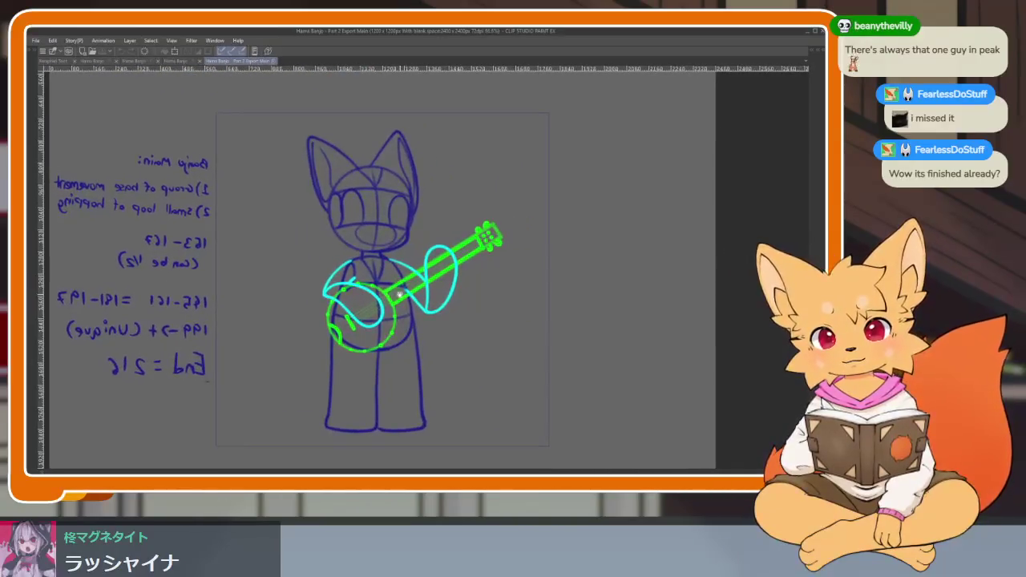
- Close the Hama Banjo export tabs and open Hama Banjo - Part 2 Export Drums
left_click(273, 61)
left_click(233, 62)
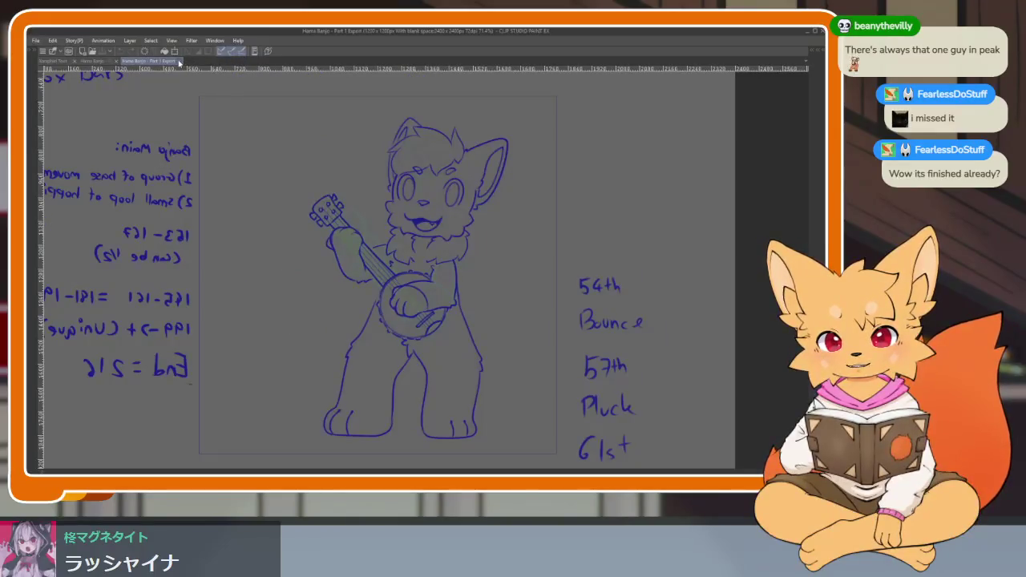
left_click(179, 62)
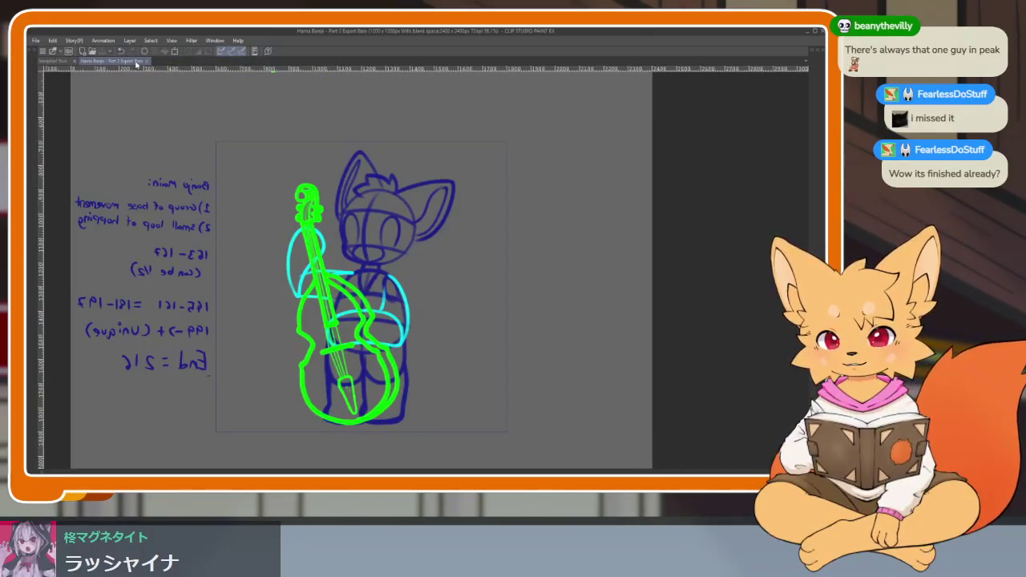
left_click(147, 61)
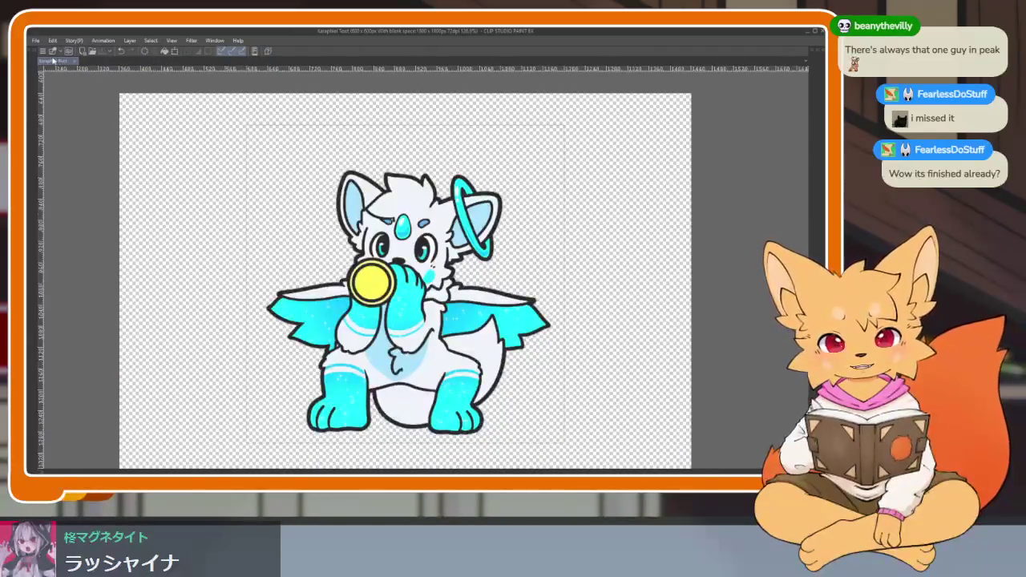
left_click(35, 41)
left_click(50, 72)
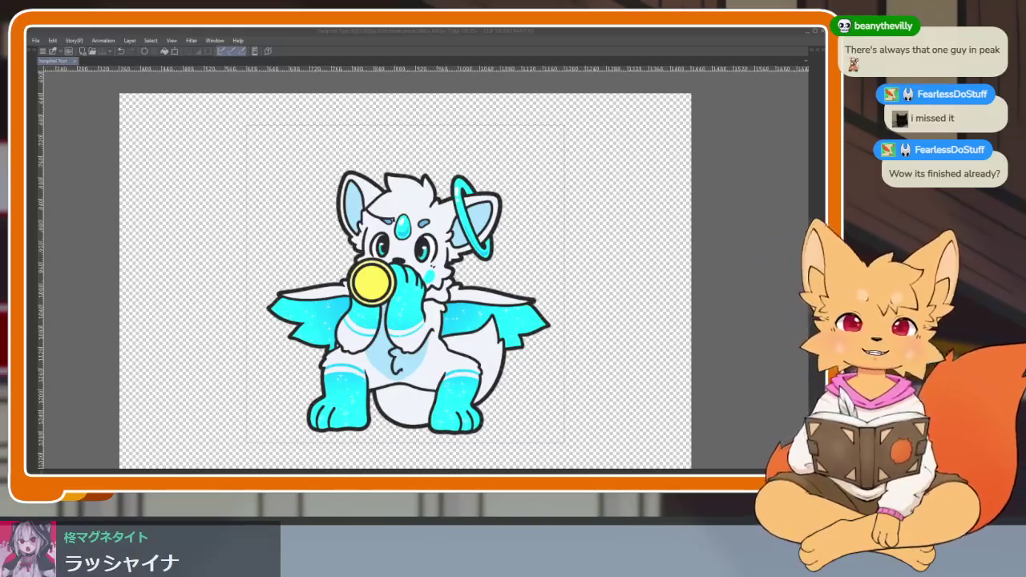
key("ctrl+Tab")
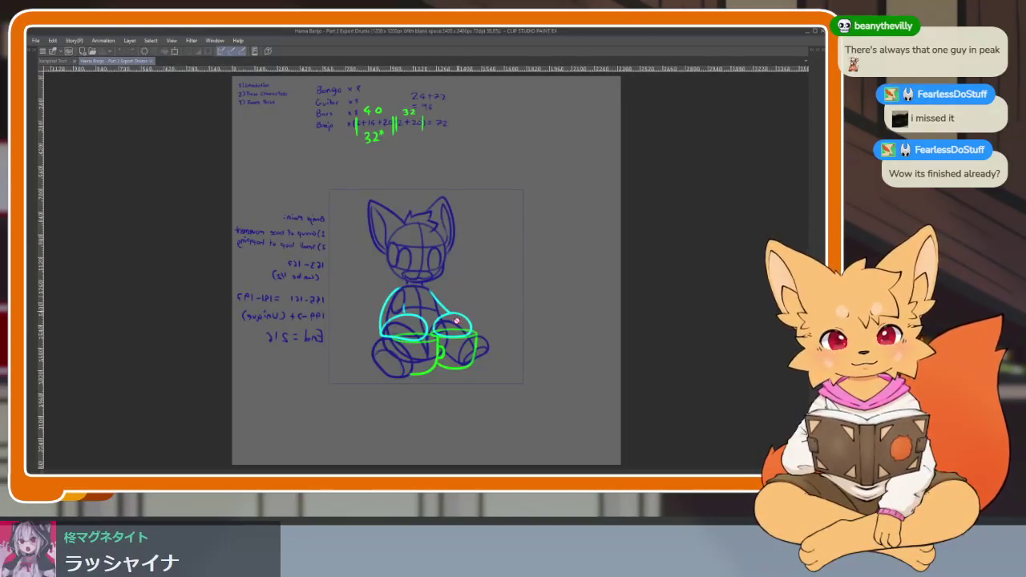
- Select the top First Draft layer, toggle its visibility off and on, and hide all panels
scroll(456, 322, "up", 3)
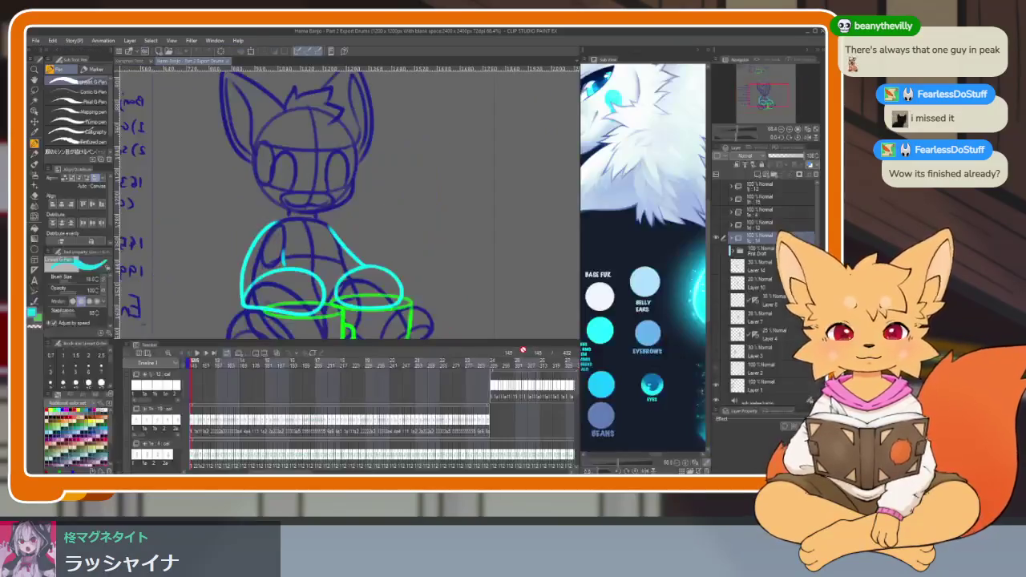
key("Tab")
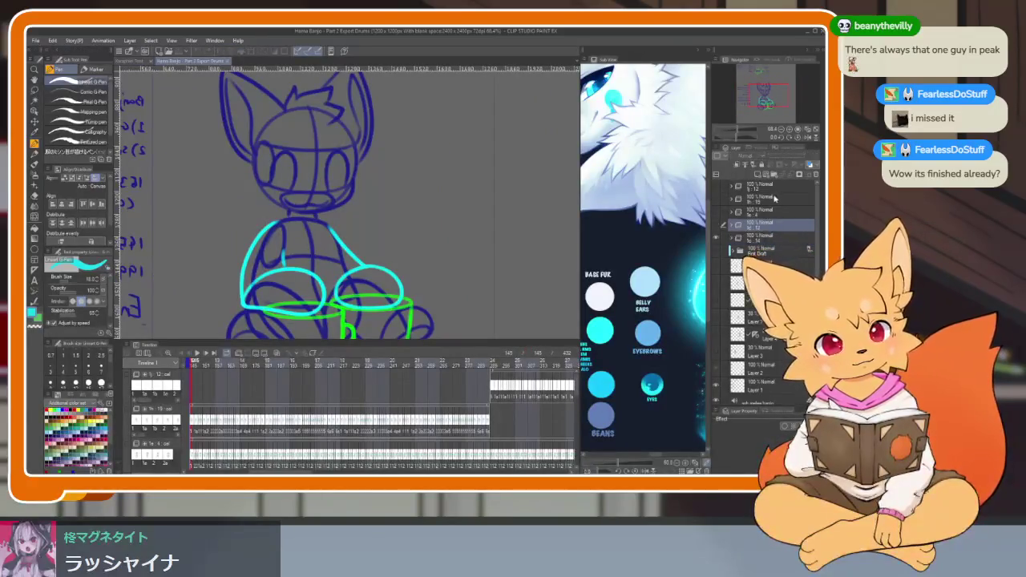
scroll(802, 201, "up", 3)
left_click(809, 188)
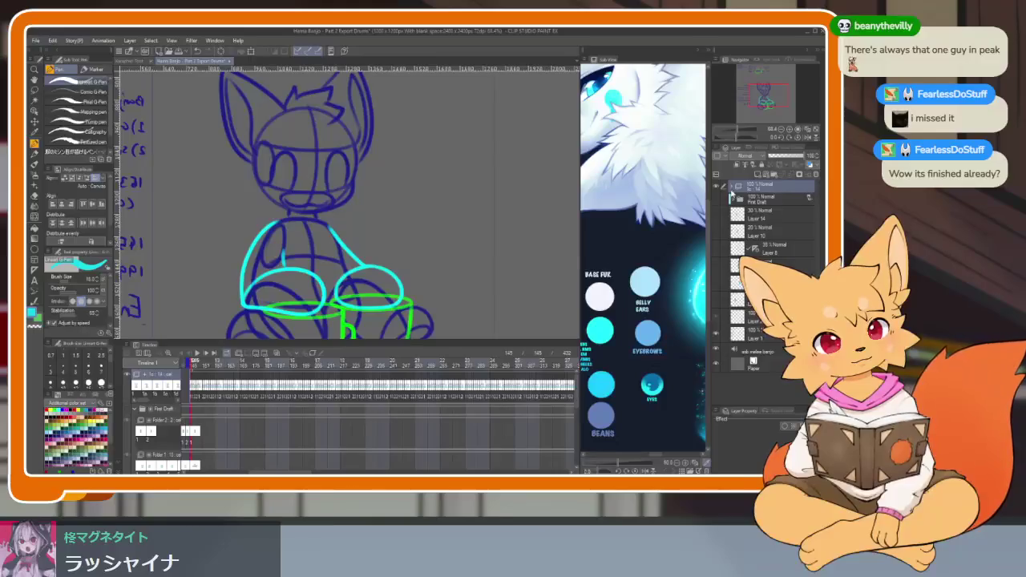
left_click(715, 191)
left_click(715, 191)
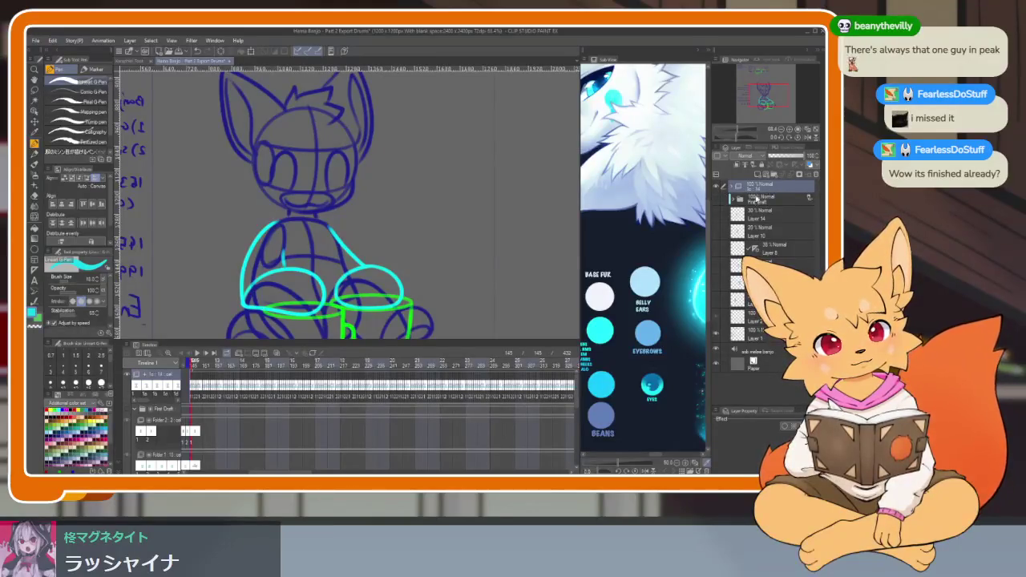
key("Tab")
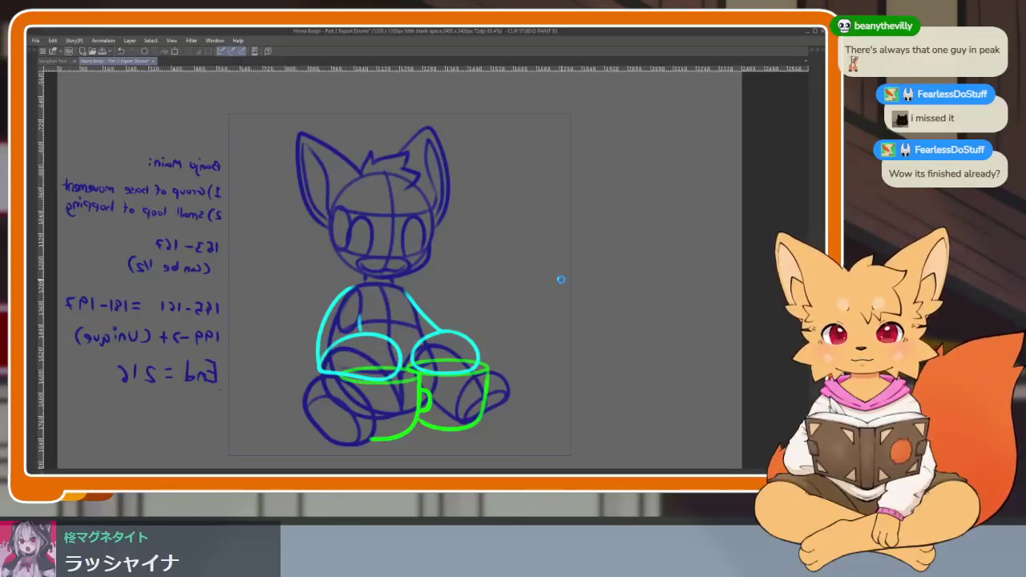
key("alt+bracketright")
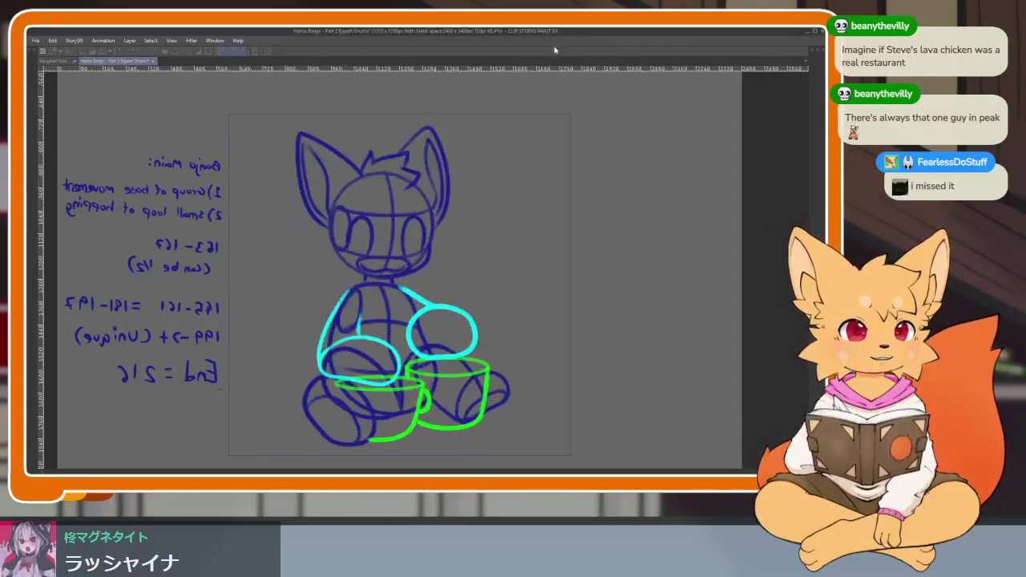
- Stop the drum animation playback and refocus the Clip Studio window
key("space")
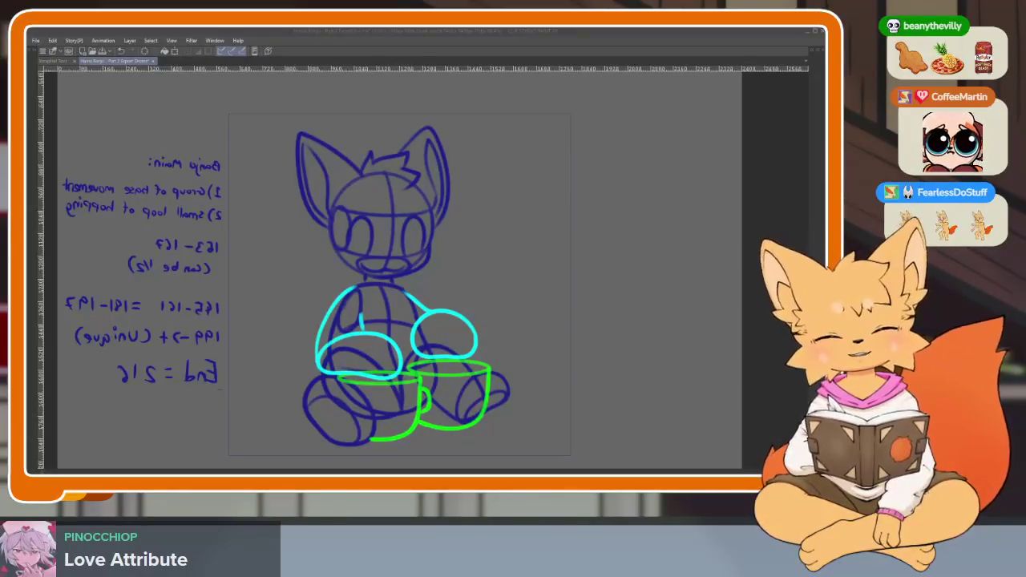
left_click(428, 35)
- Zoom out, unflip the canvas horizontally, and restore all panels
scroll(497, 377, "down", 2)
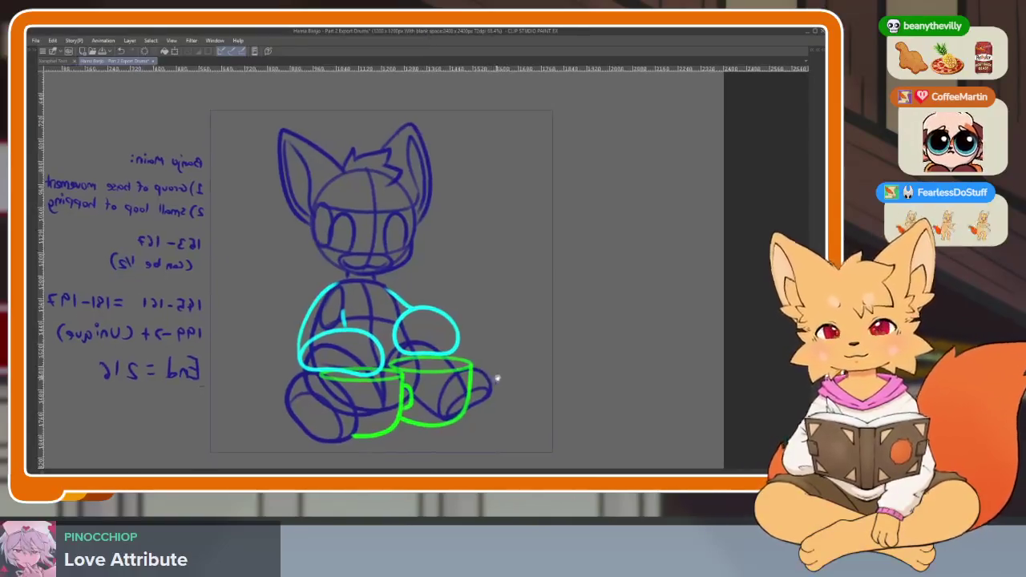
scroll(496, 377, "down", 1)
scroll(503, 379, "down", 1)
key("h")
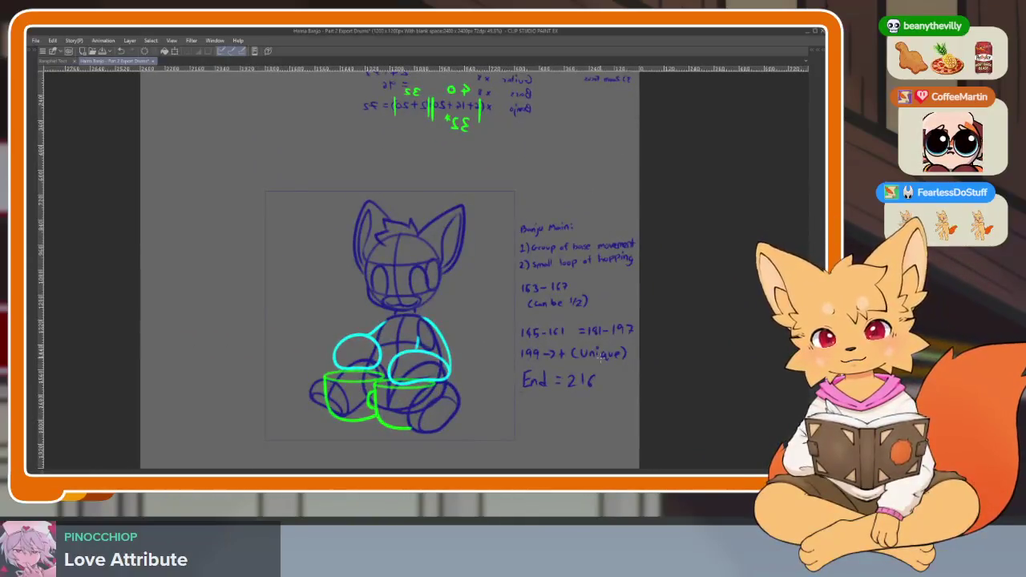
key("Tab")
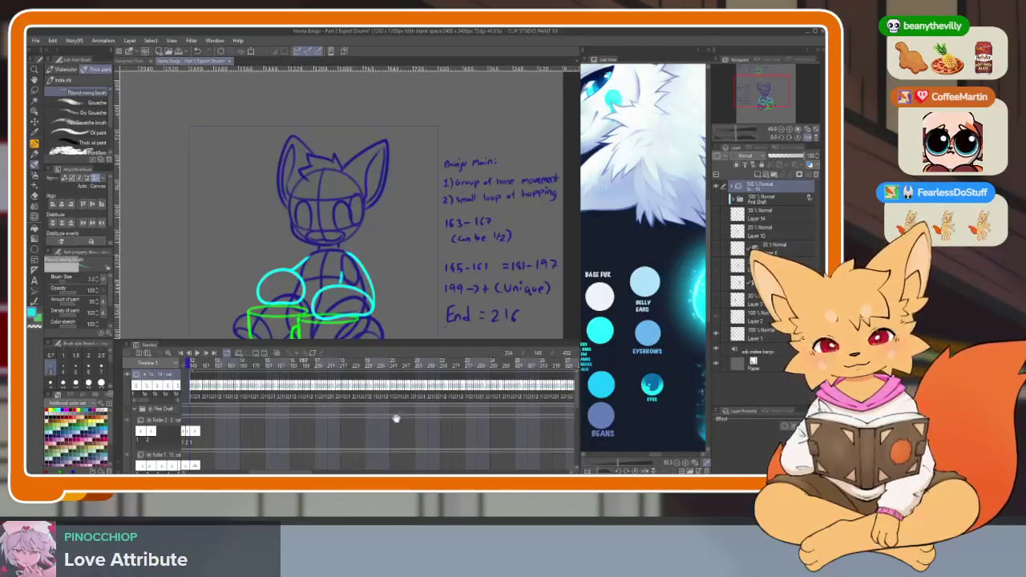
- Zoom the timeline and move the playhead to frame 145
scroll(396, 418, "up", 3)
scroll(449, 424, "up", 2)
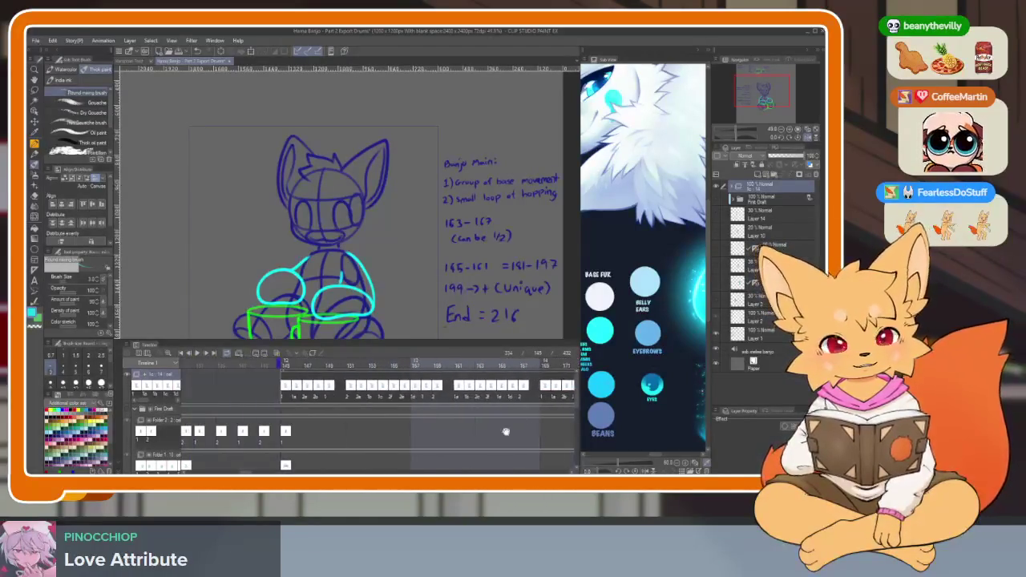
left_click_drag(291, 365, 268, 365)
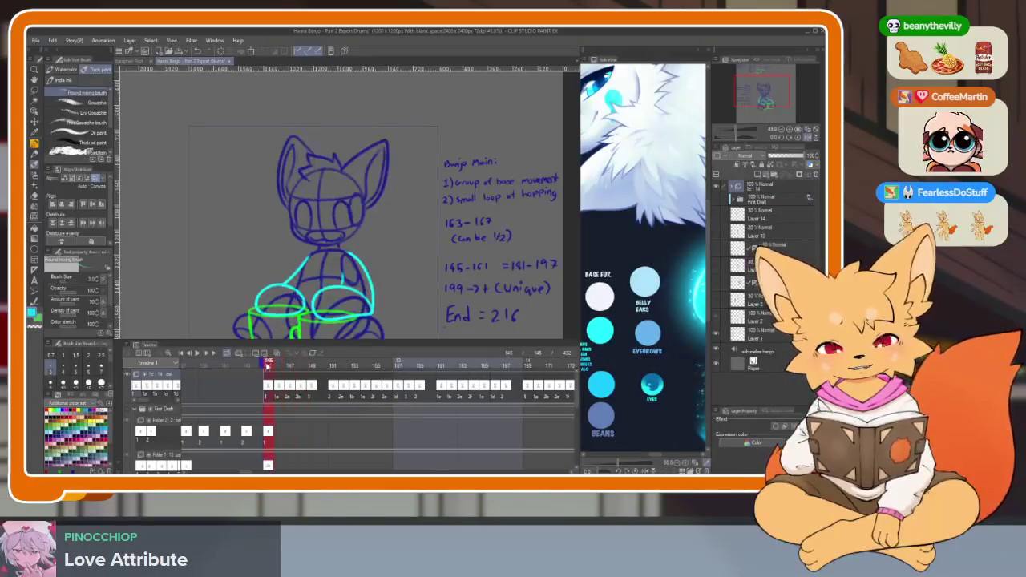
scroll(412, 401, "down", 1)
scroll(412, 402, "down", 2)
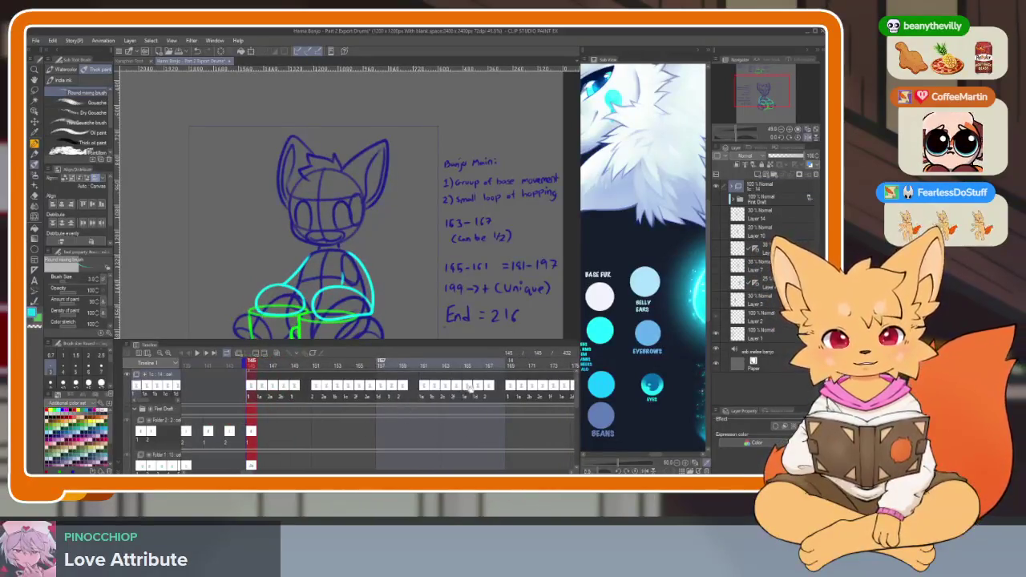
scroll(465, 389, "down", 1)
scroll(462, 391, "down", 1)
scroll(460, 393, "down", 1)
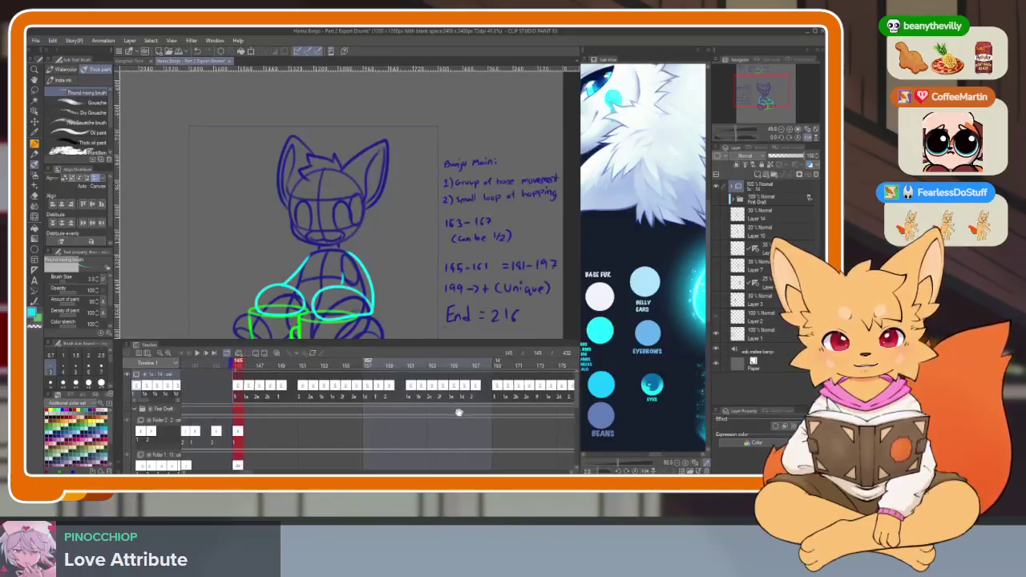
scroll(455, 397, "down", 1)
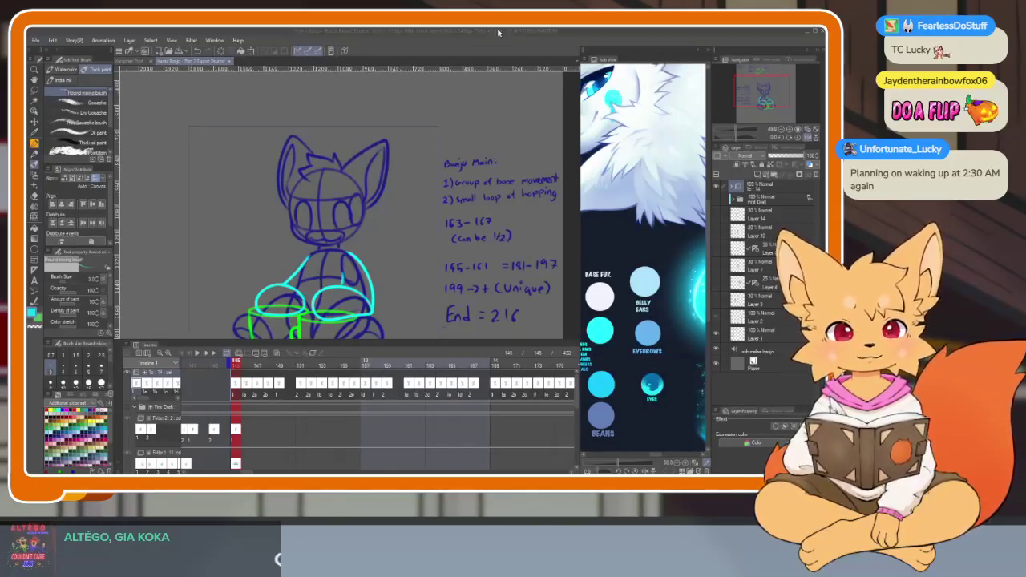
key("Tab")
- Restore the panels, select the top layer, and add a new empty animation track at the top
scroll(465, 378, "up", 2)
scroll(470, 385, "up", 2)
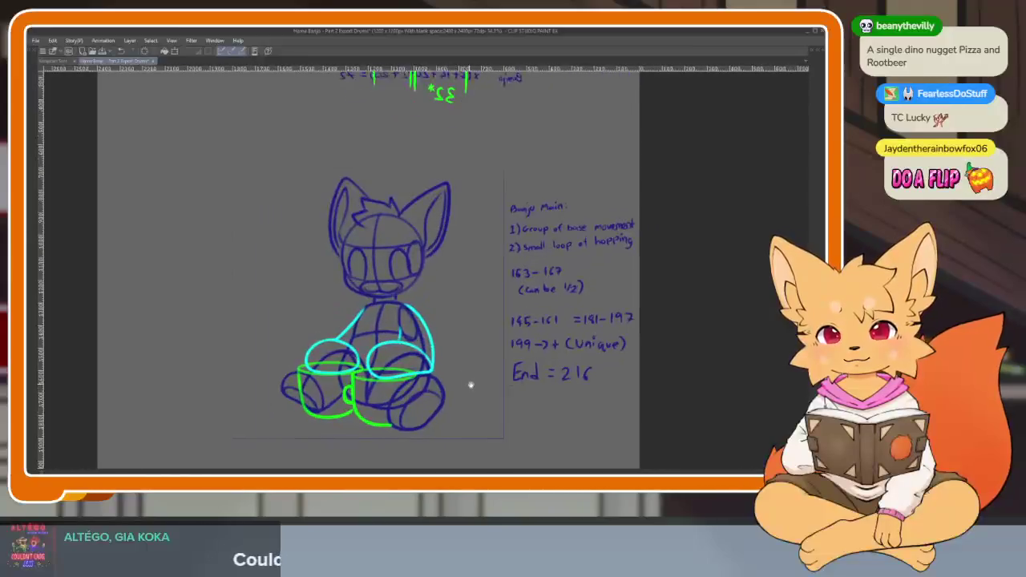
scroll(481, 377, "up", 1)
key("Tab")
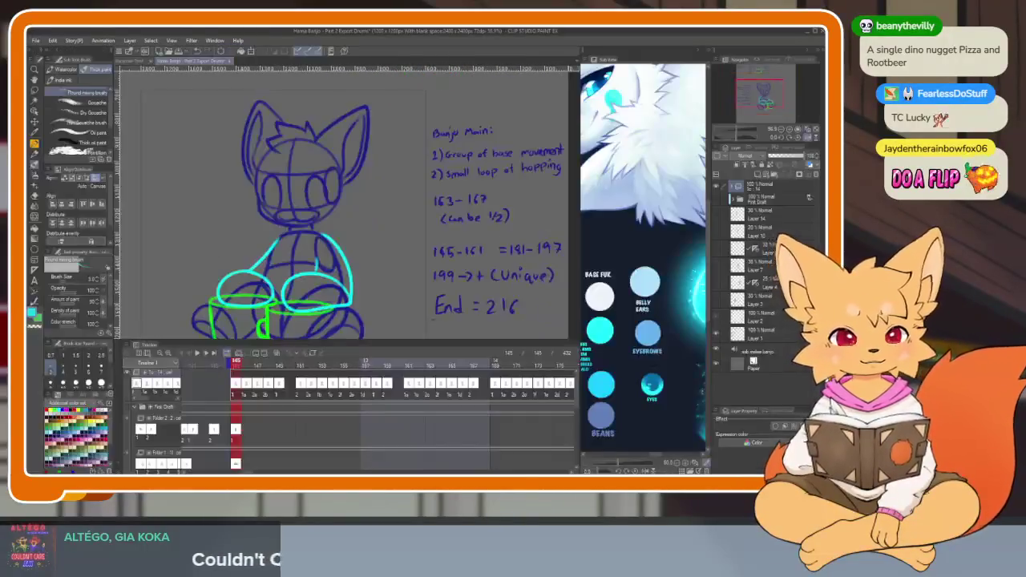
left_click(764, 188)
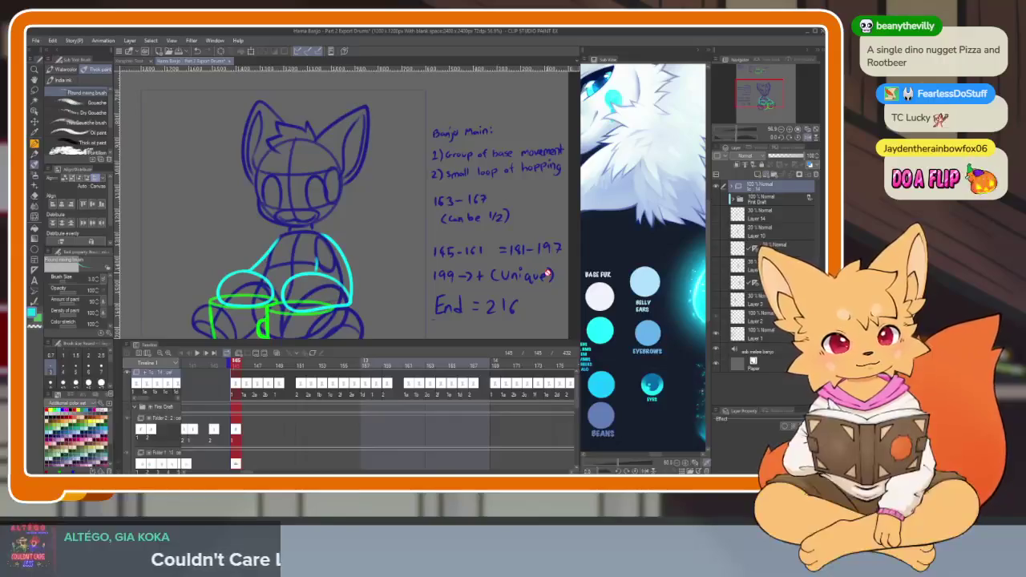
left_click(237, 357)
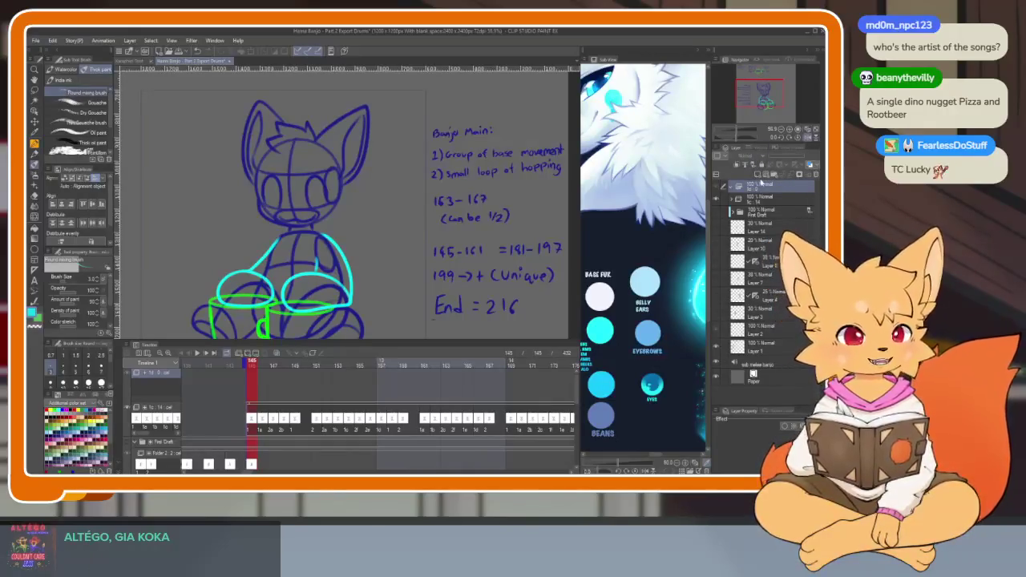
- Add a blank layer in the new animation folder and assign it as cel 1 at frame 145
left_click(773, 175)
left_click(757, 176)
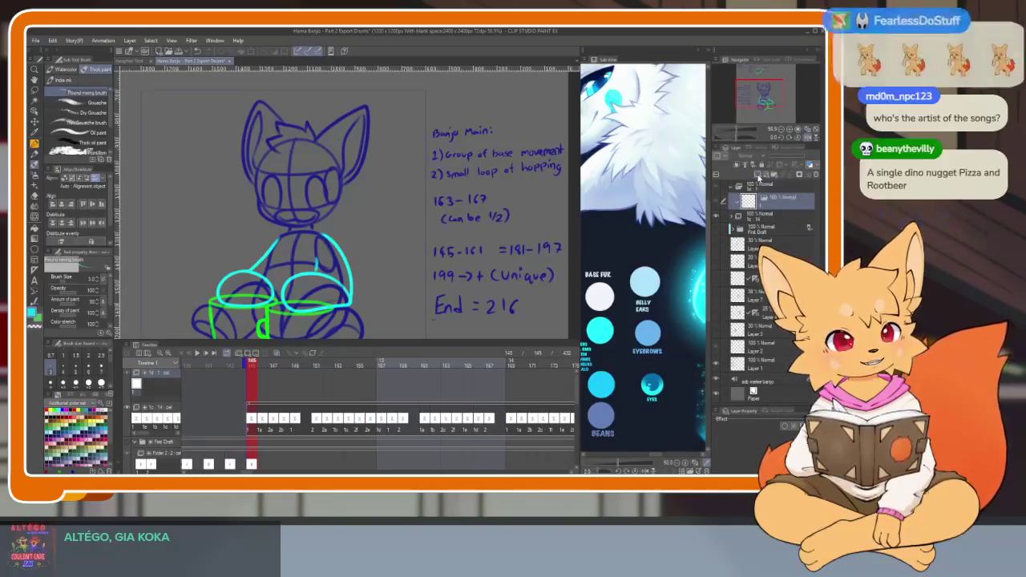
right_click(251, 365)
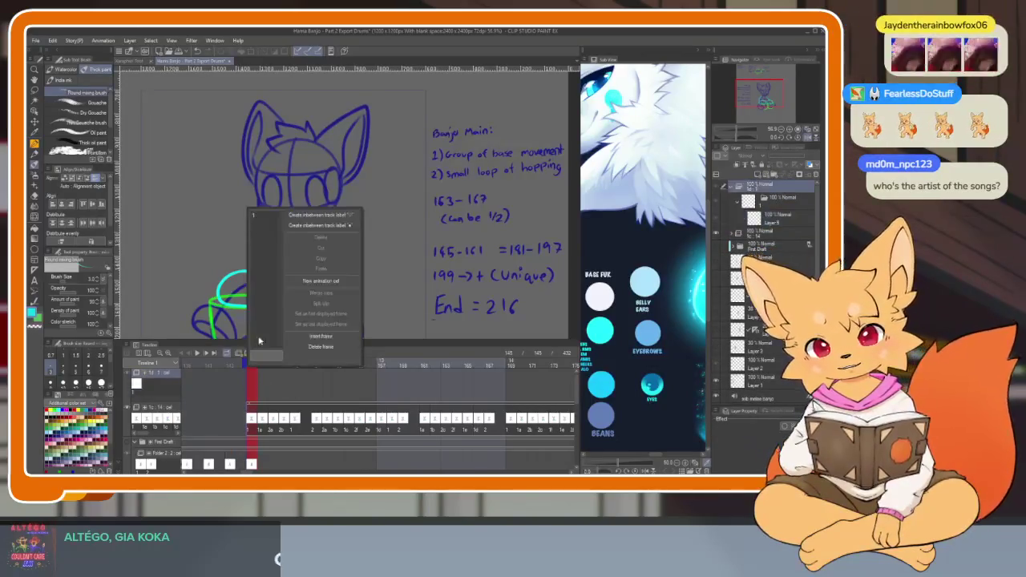
left_click(253, 216)
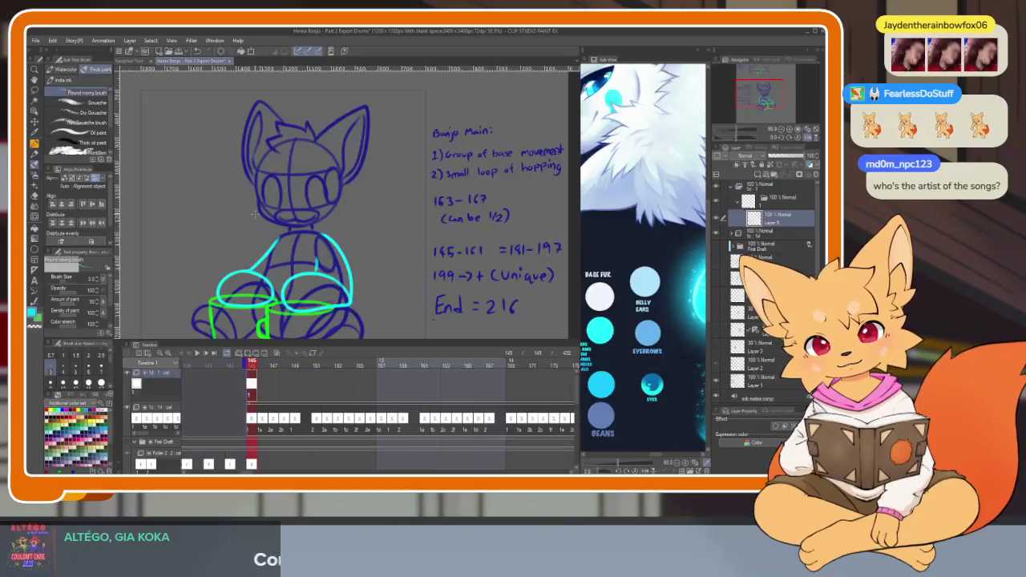
right_click(254, 388)
key("Escape")
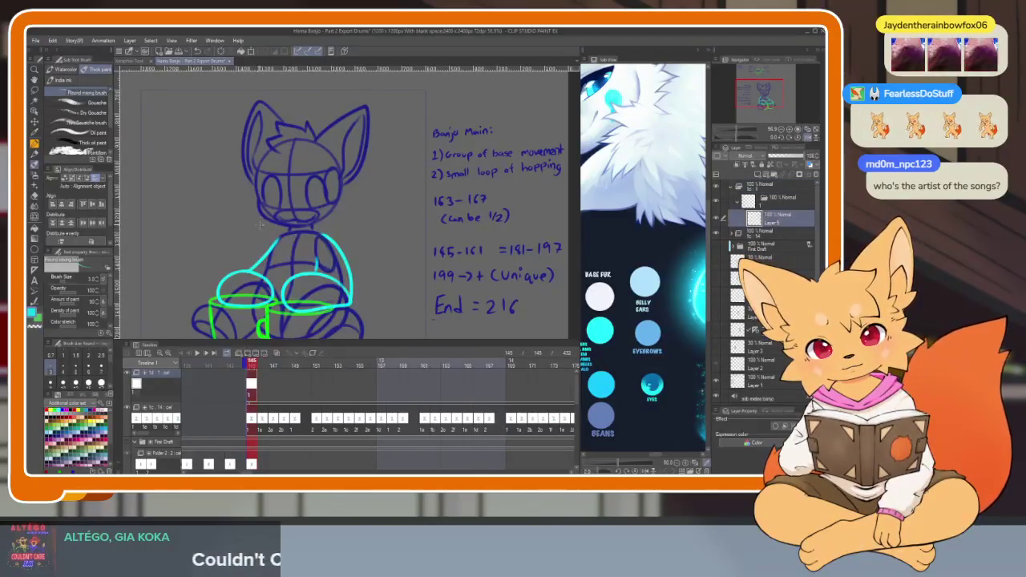
right_click(253, 388)
left_click(280, 218)
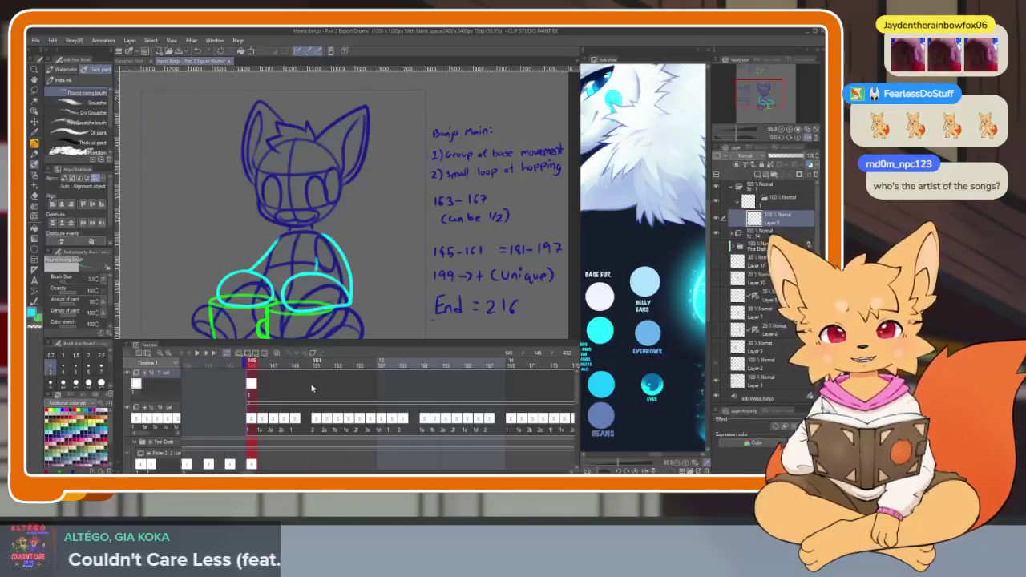
left_click_drag(324, 400, 312, 399)
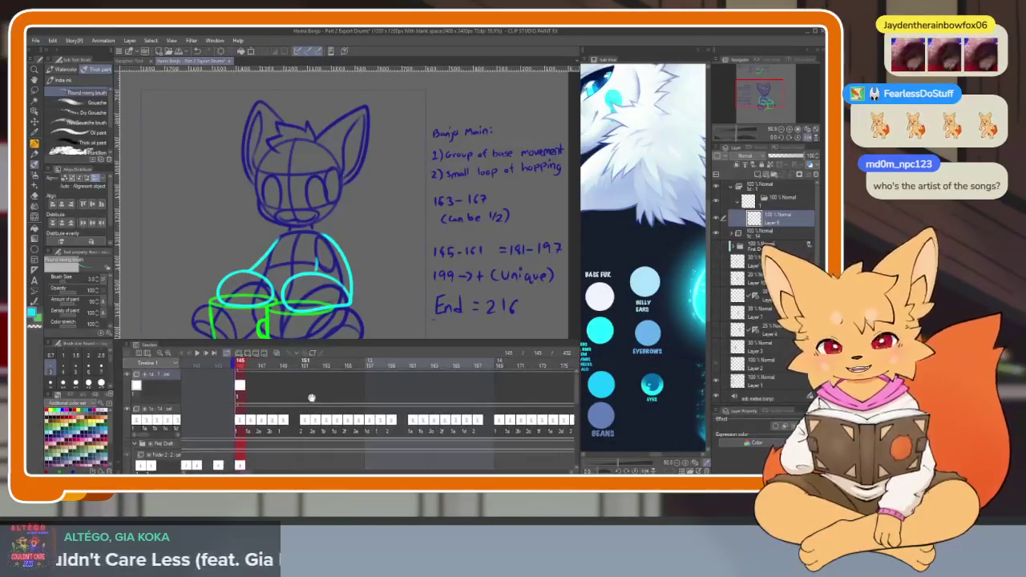
- Scroll the timeline until frame 145 and the red playhead are in view
scroll(445, 401, "down", 5)
scroll(481, 407, "down", 5)
scroll(517, 413, "down", 5)
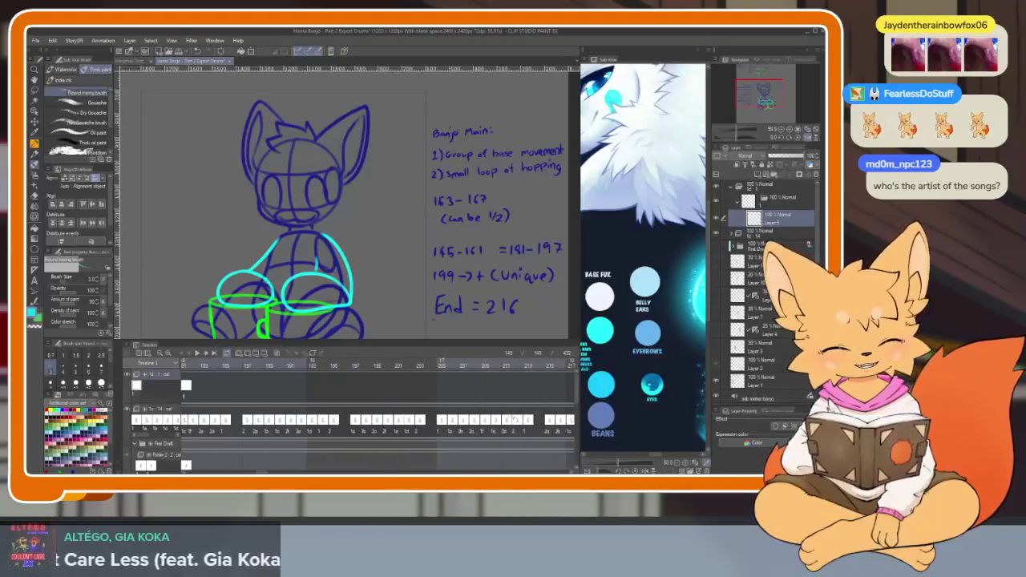
scroll(505, 424, "down", 2)
scroll(461, 431, "down", 3)
scroll(417, 438, "down", 2)
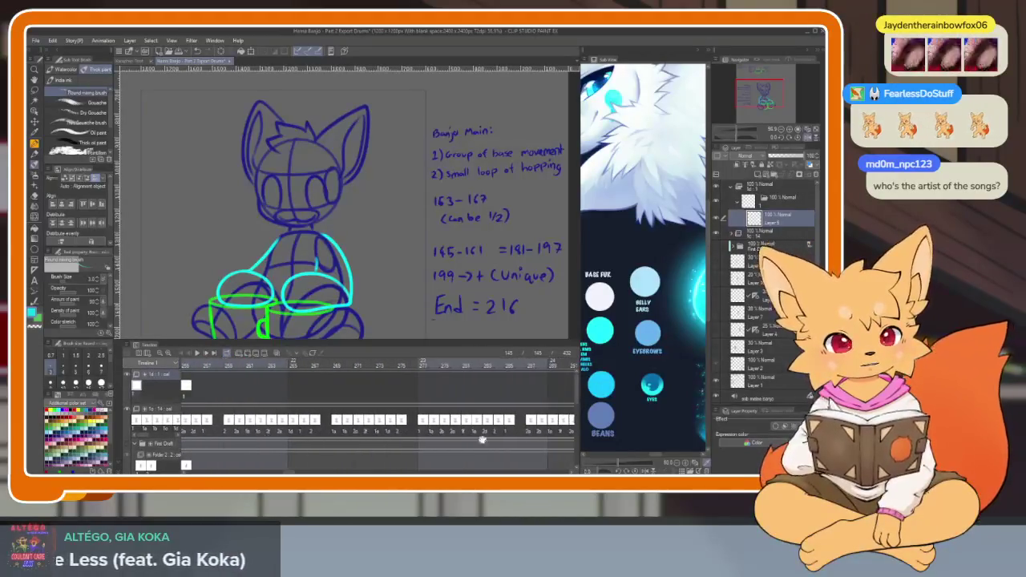
scroll(368, 444, "down", 2)
scroll(385, 442, "down", 3)
scroll(409, 438, "down", 2)
scroll(433, 435, "down", 3)
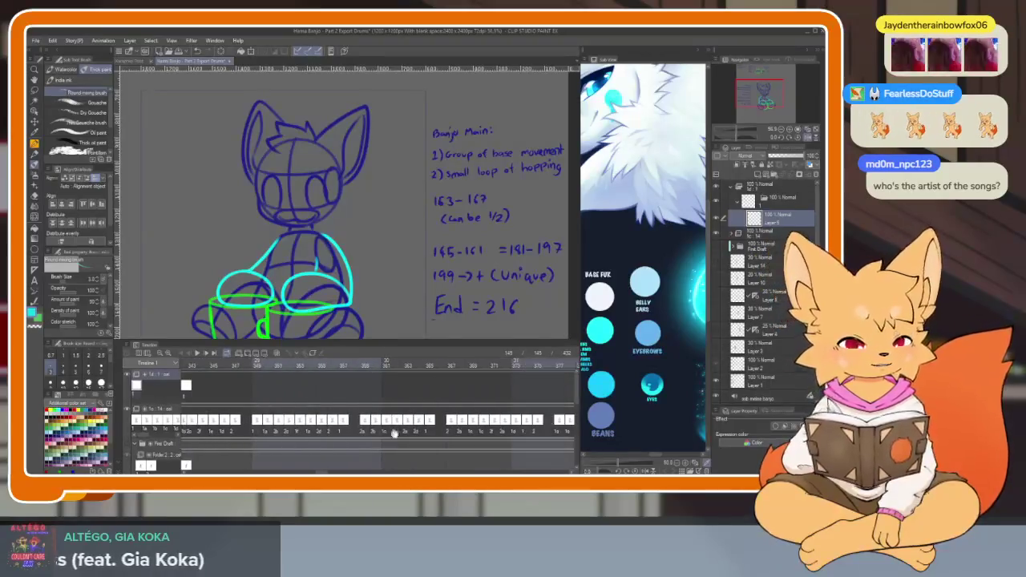
scroll(457, 432, "down", 3)
scroll(473, 434, "down", 2)
scroll(485, 438, "down", 2)
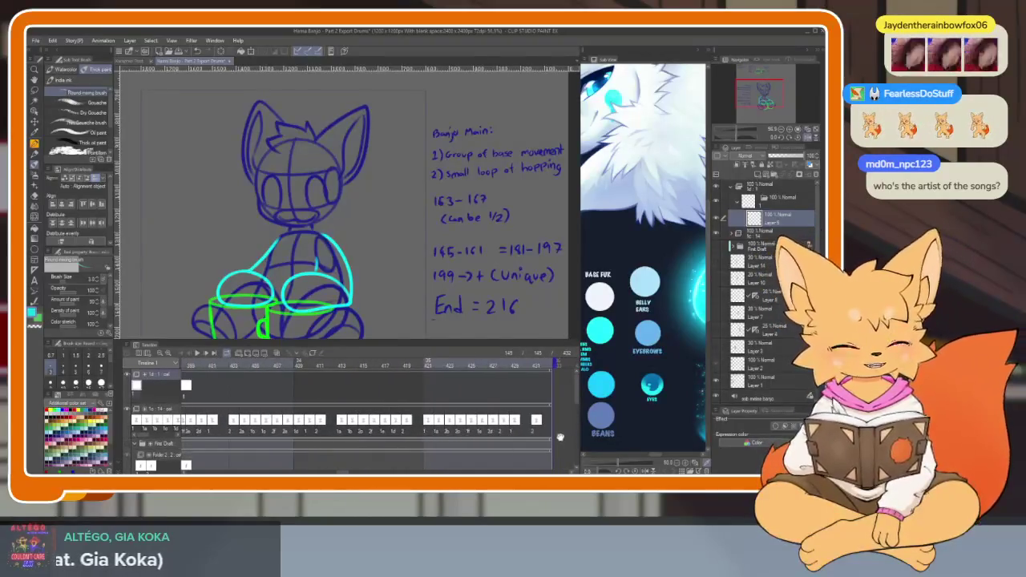
scroll(377, 423, "up", 2)
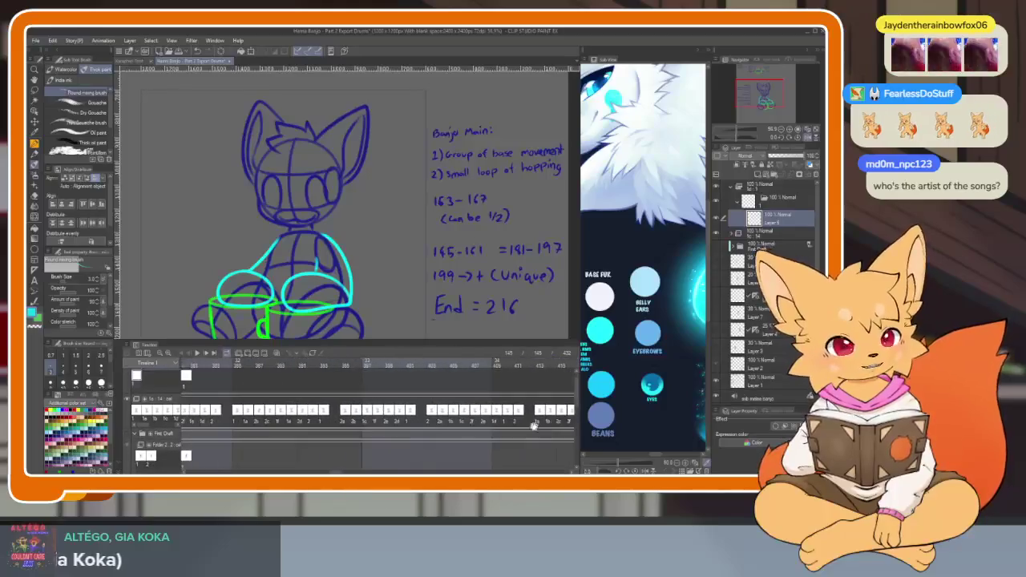
scroll(417, 422, "up", 2)
scroll(465, 420, "up", 2)
scroll(513, 418, "up", 2)
scroll(513, 421, "up", 2)
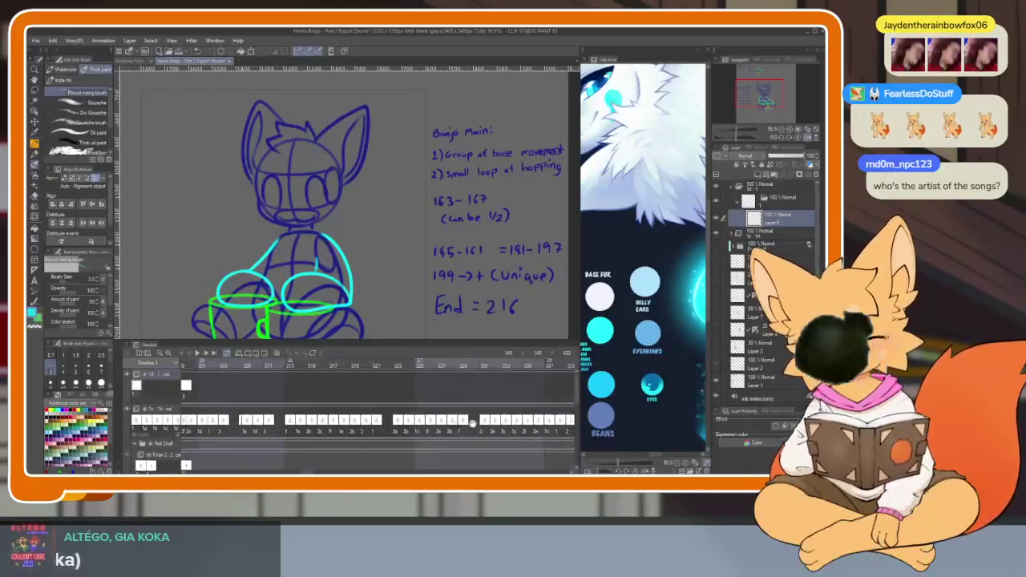
scroll(497, 423, "up", 2)
scroll(481, 426, "up", 1)
scroll(468, 429, "up", 2)
scroll(457, 429, "up", 2)
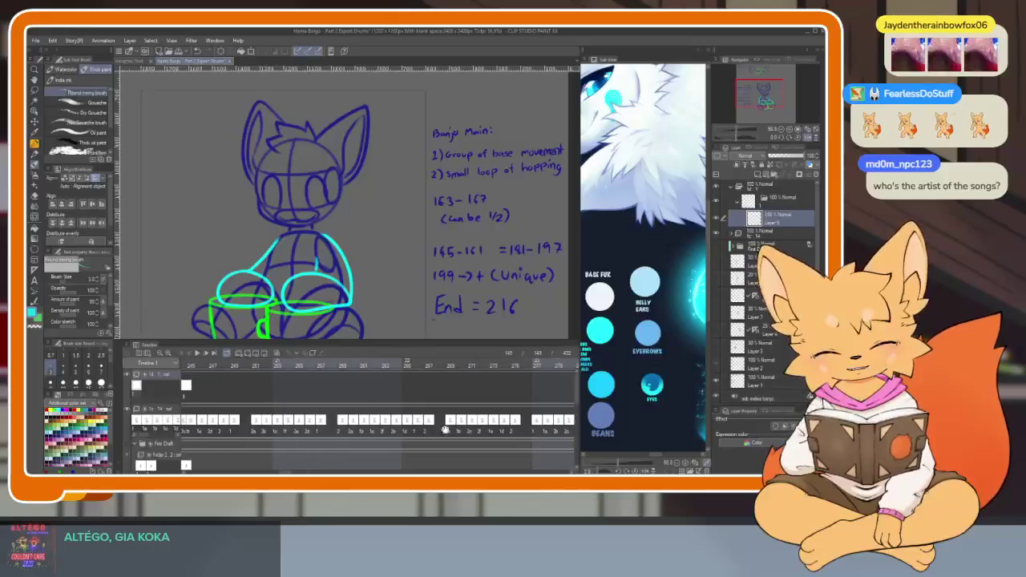
scroll(416, 428, "up", 2)
scroll(377, 426, "up", 2)
scroll(341, 426, "up", 1)
scroll(331, 425, "up", 1)
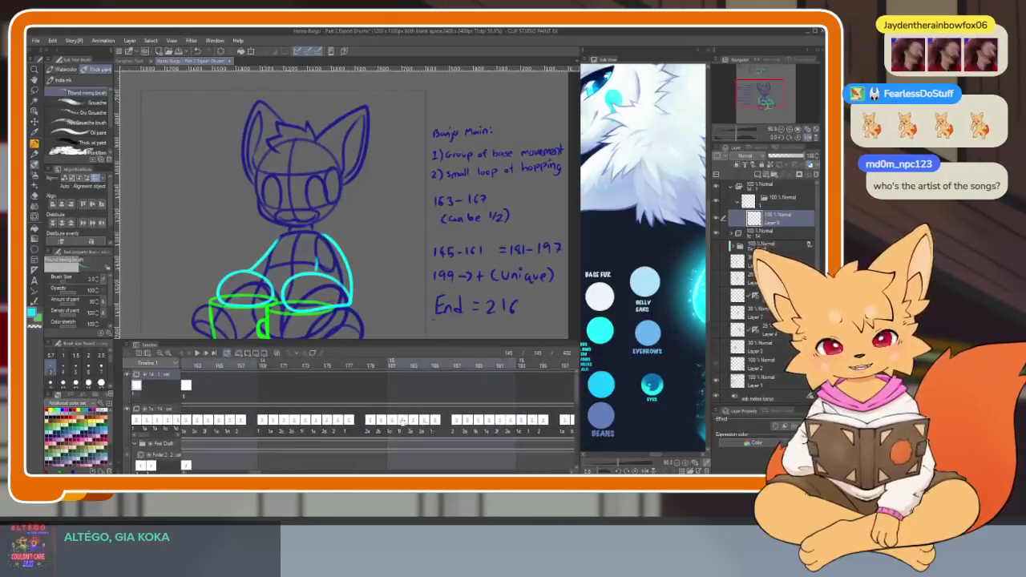
scroll(361, 423, "up", 1)
scroll(409, 422, "up", 2)
scroll(449, 420, "up", 1)
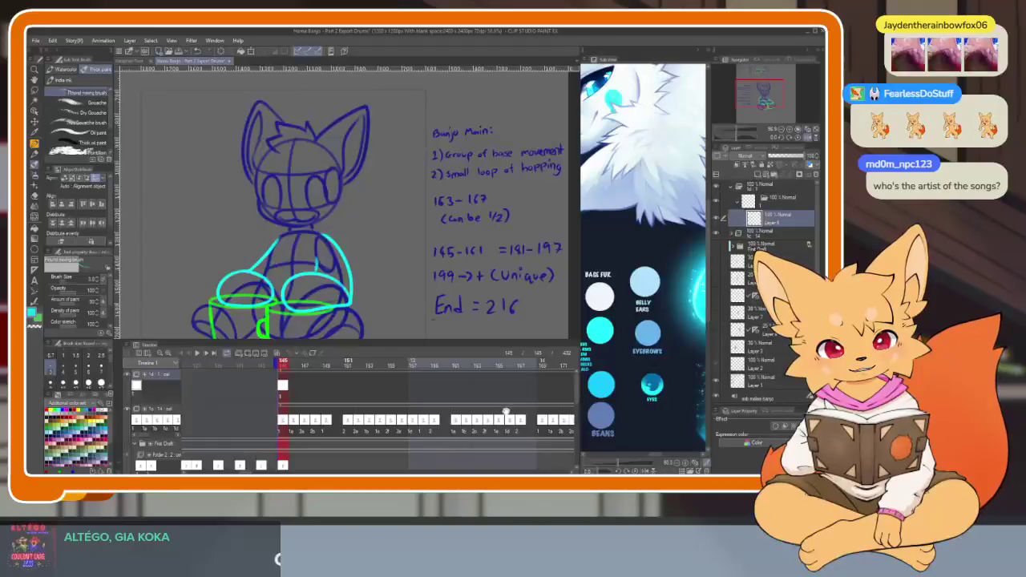
scroll(509, 408, "up", 1)
scroll(512, 405, "up", 1)
scroll(515, 401, "up", 1)
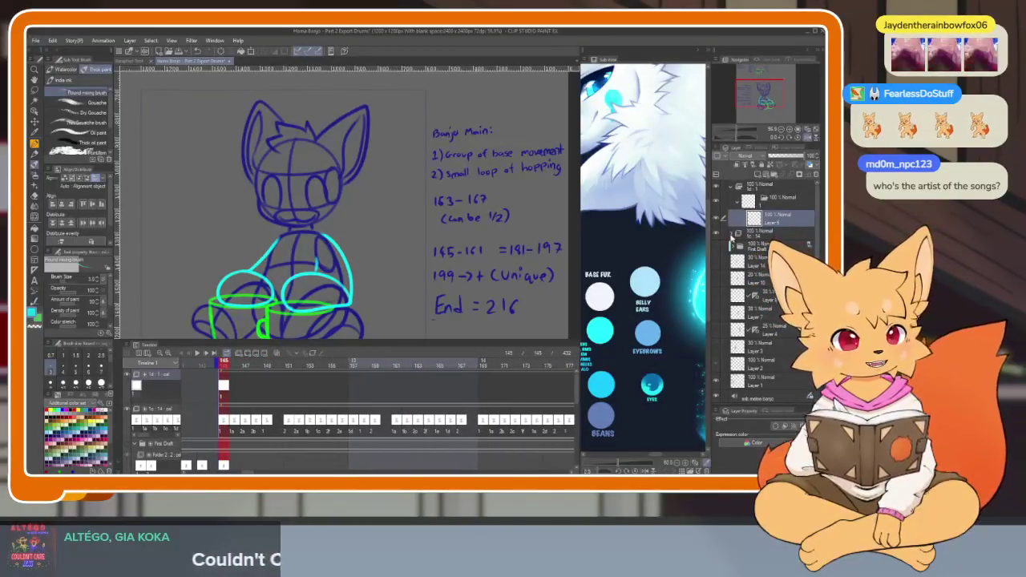
- Expand the cel folder in the Layer panel to list its drawings (2f, 2e, 2d…)
left_click(732, 234)
scroll(776, 358, "down", 1)
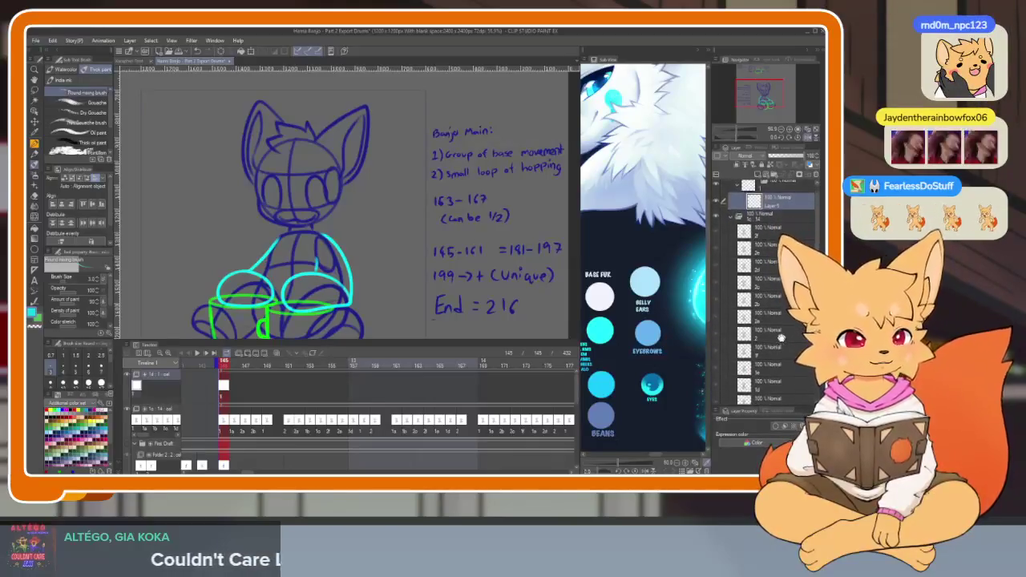
scroll(779, 279, "down", 2)
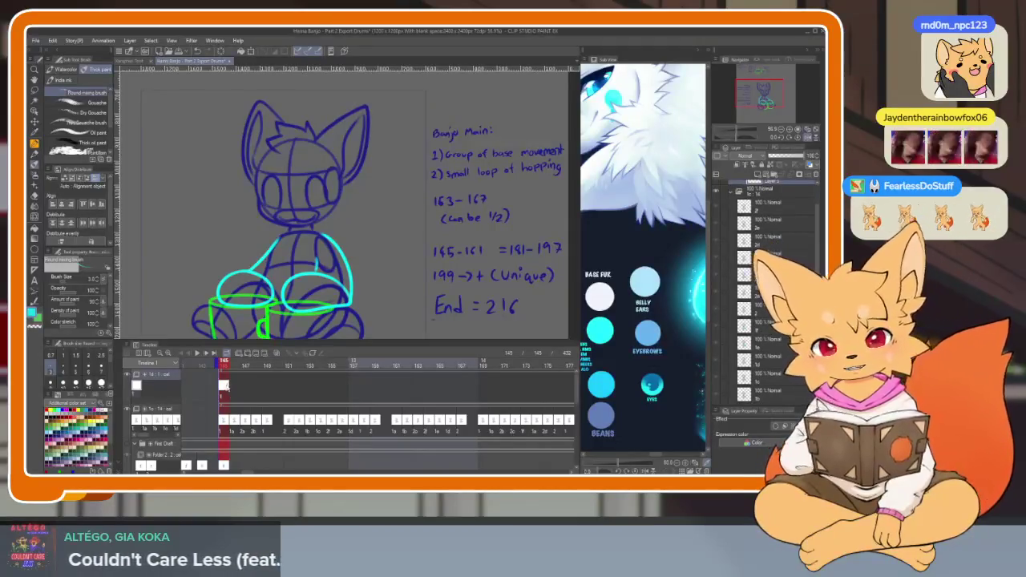
- Scrub the timeline from frame 147 to 150, then add new cel 2 at frame 152
left_click(253, 392)
mouse_move(253, 392)
left_mouse_down()
mouse_move(324, 386)
mouse_move(299, 395)
left_mouse_up()
key("ctrl+shift+n")
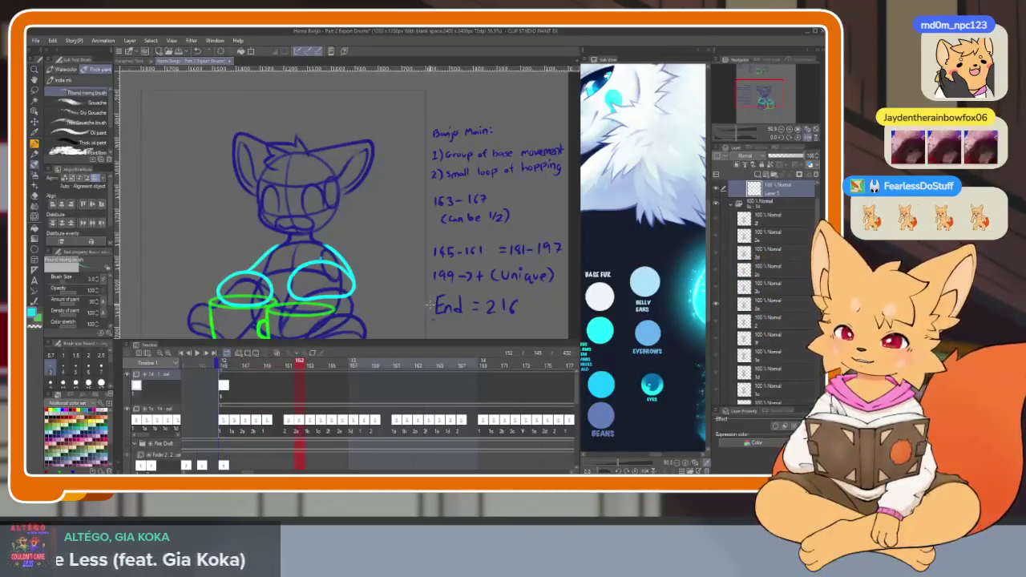
- Create in-between cels 1a–1e to fill frames 146–150 on the top track
key("ctrl+shift+n")
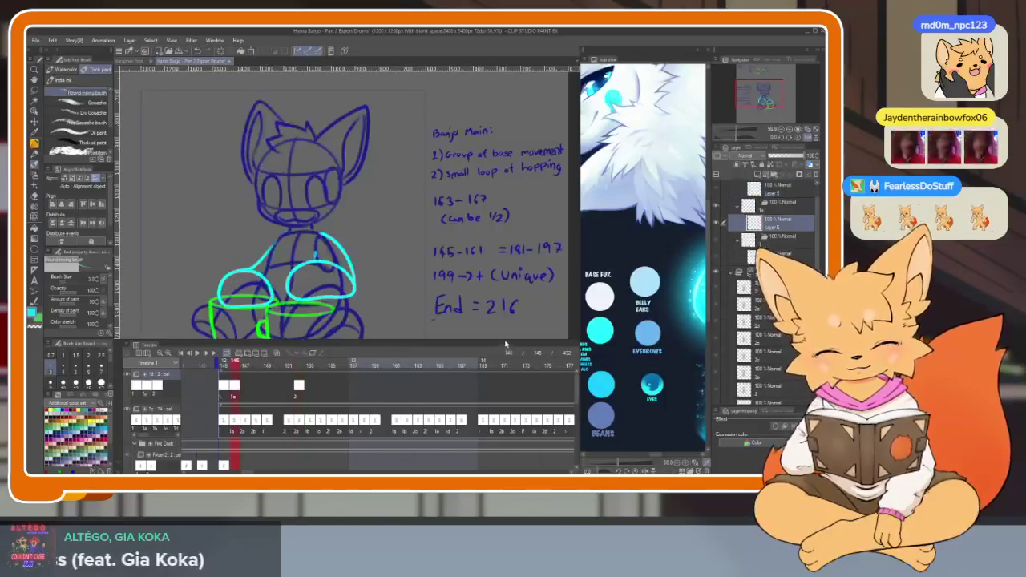
key("ctrl+shift+n")
key("ctrl+shift+n")
key("ctrl+shift+n")
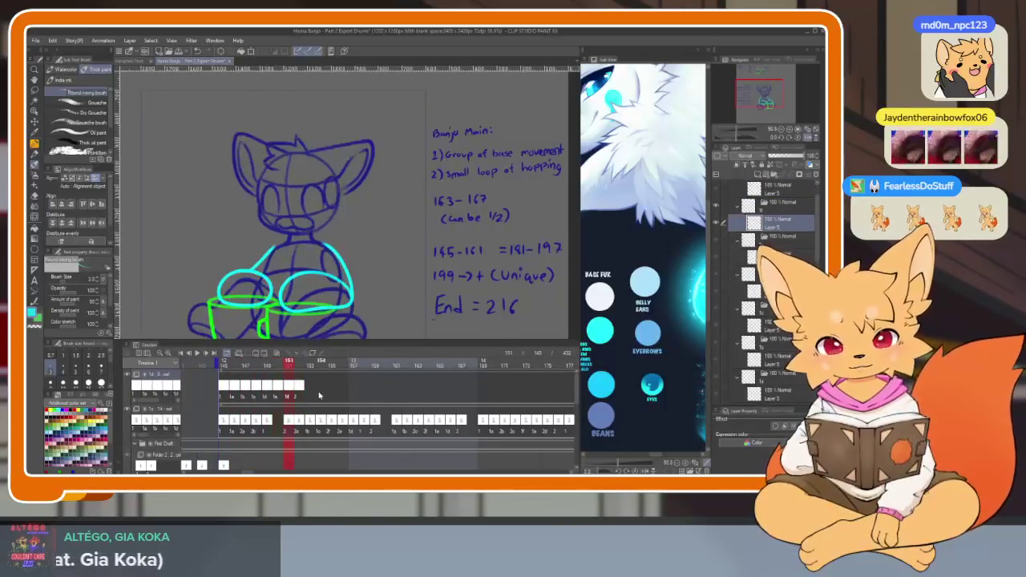
key("ctrl+shift+n")
key("ctrl+shift+n")
key("ctrl+shift+n")
key("ctrl+shift+n")
key("ctrl+shift+n")
key("ctrl+shift+n")
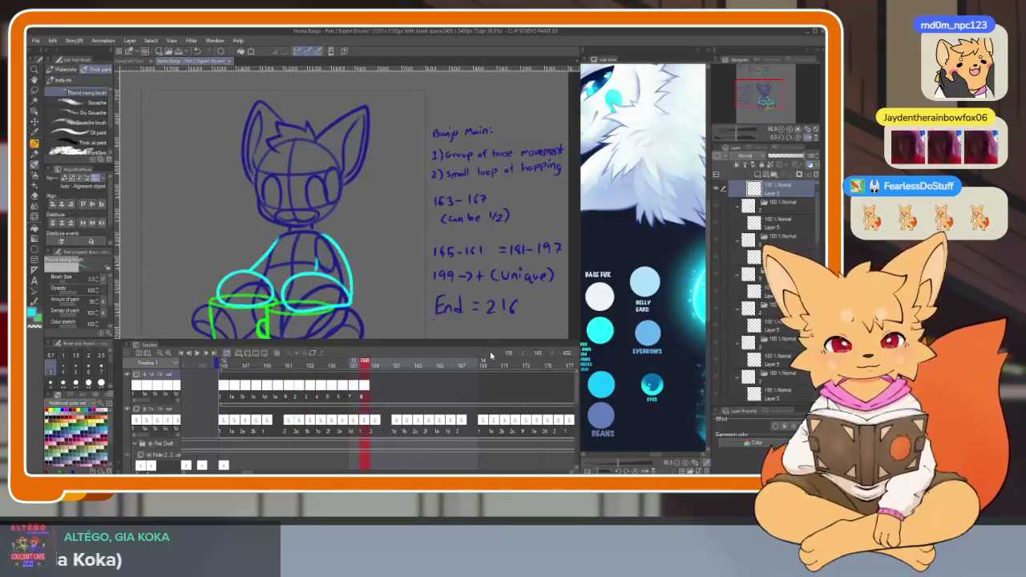
key("ctrl+z")
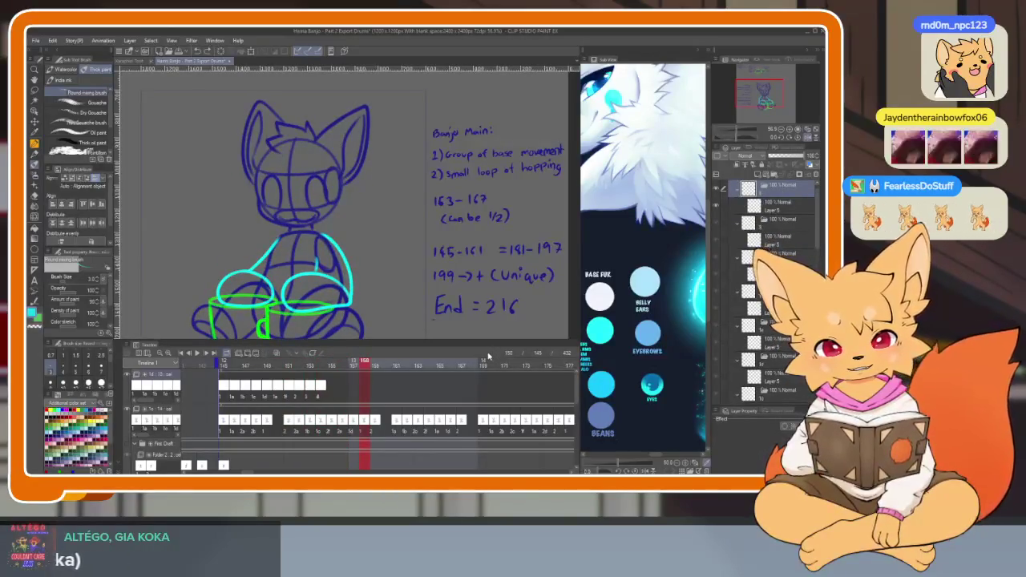
left_click(385, 365)
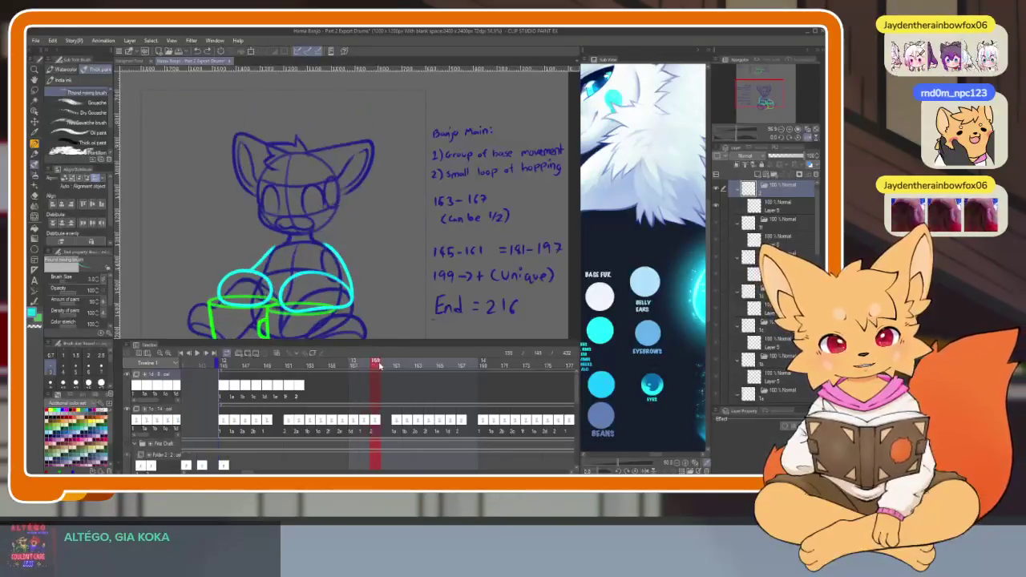
key("ctrl+z")
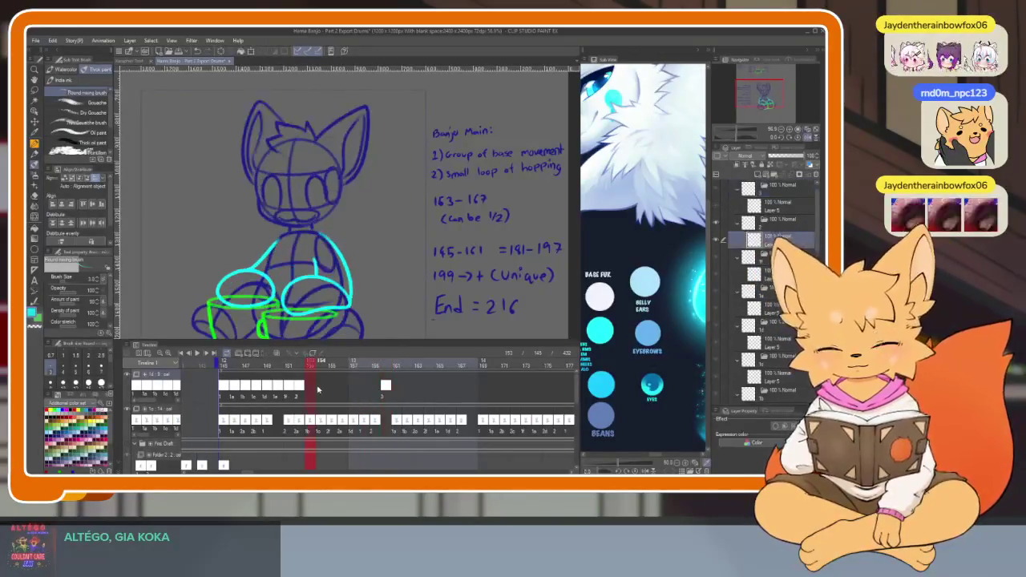
key("ctrl+y")
key("ctrl+y")
key("ctrl+y")
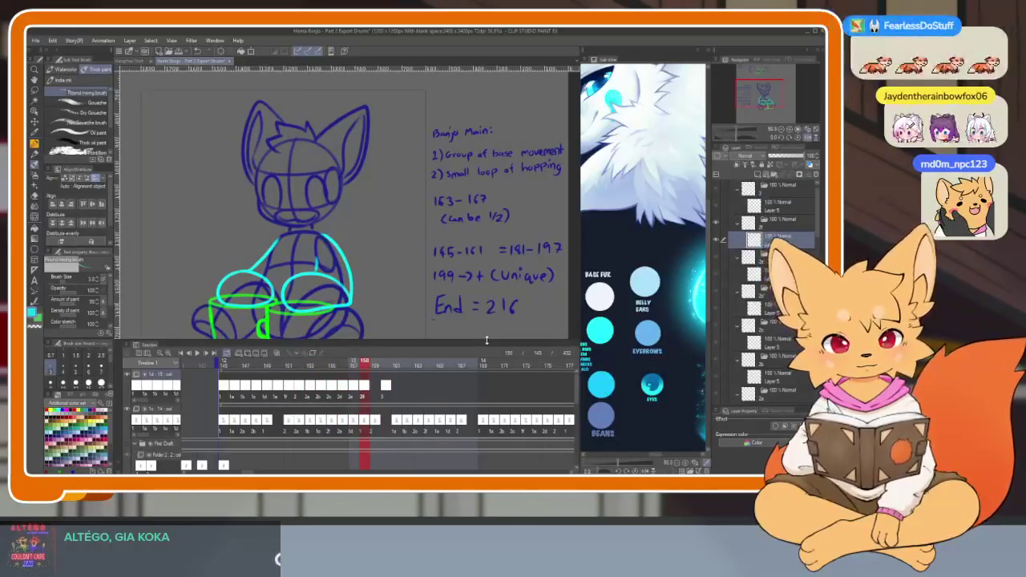
- Delete the surplus cels after frame 152 and check frames 151 and 146
left_click(384, 389)
left_click_drag(393, 384, 304, 394)
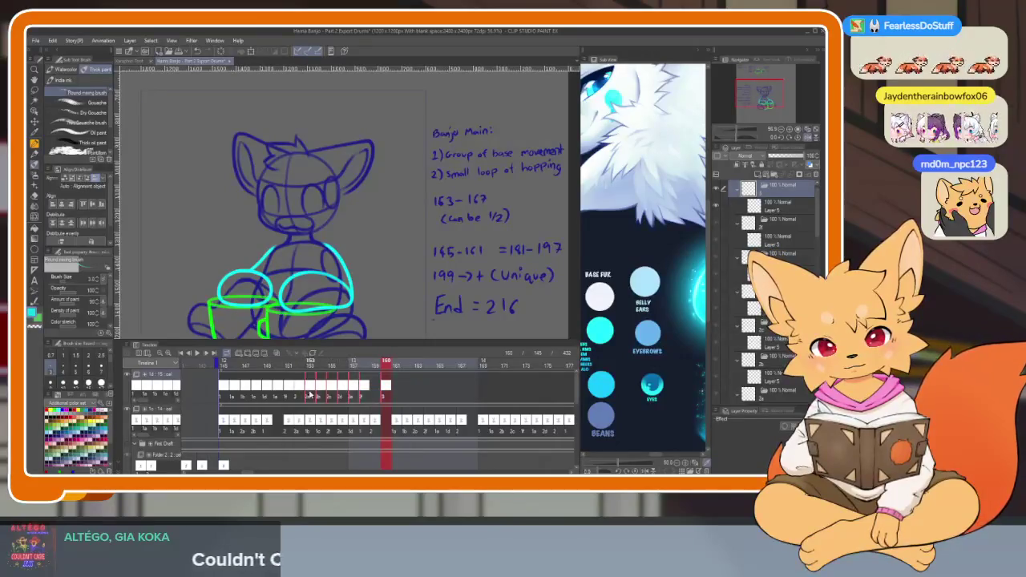
key("Delete")
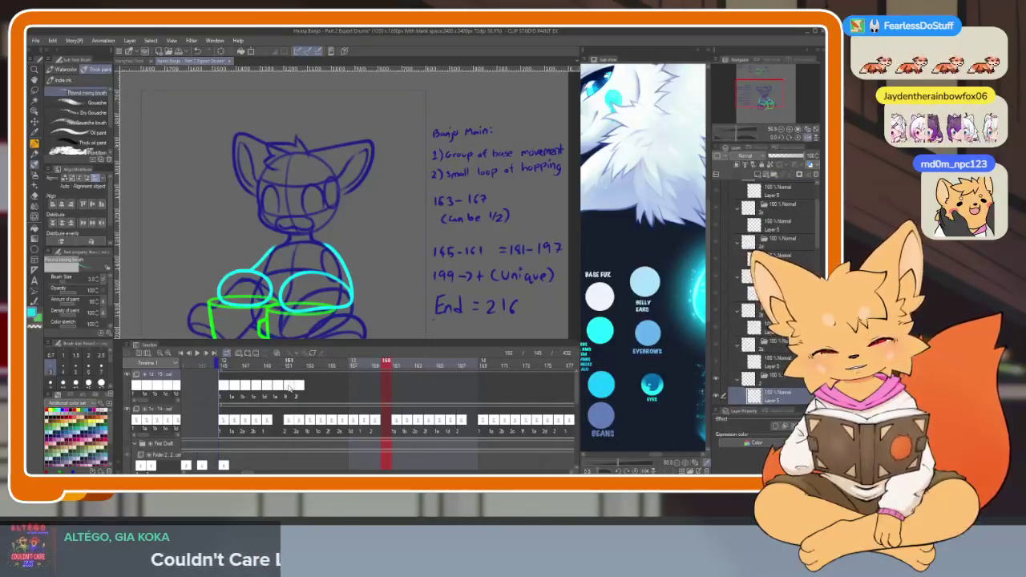
left_click(289, 395)
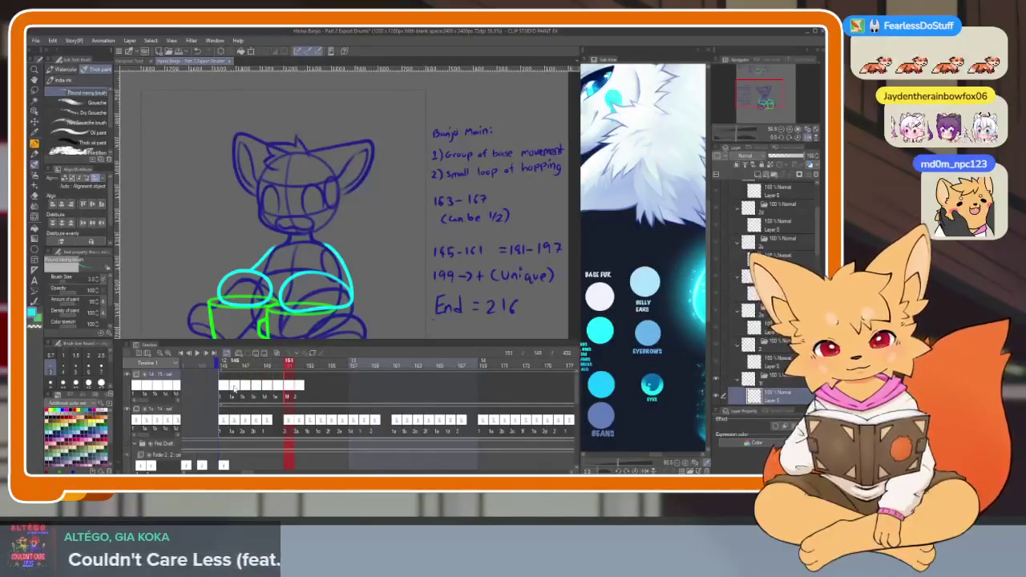
left_click(235, 391)
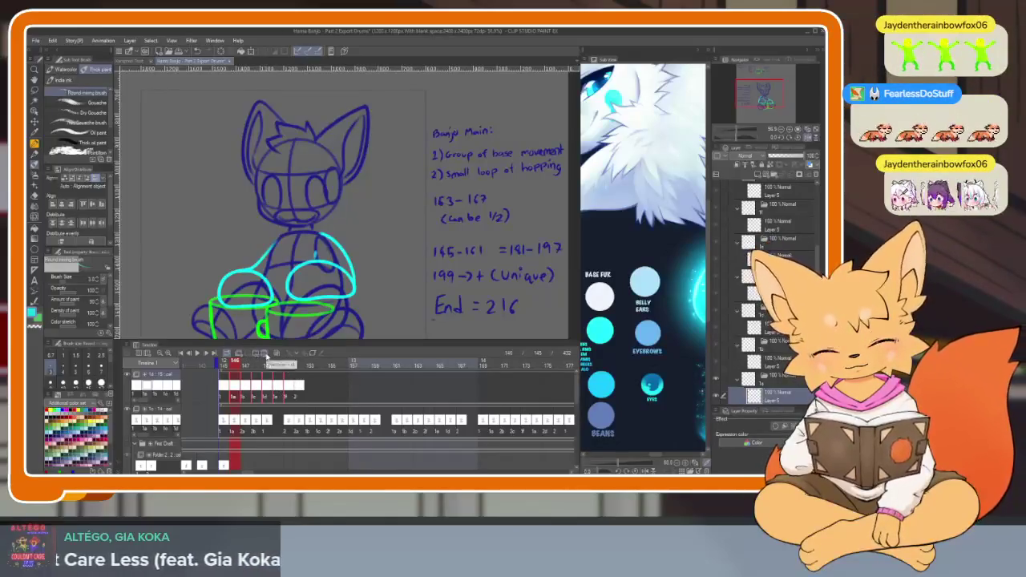
- Reassign the in-between frames 146–148 with cels picked from the cel list
left_click(253, 354)
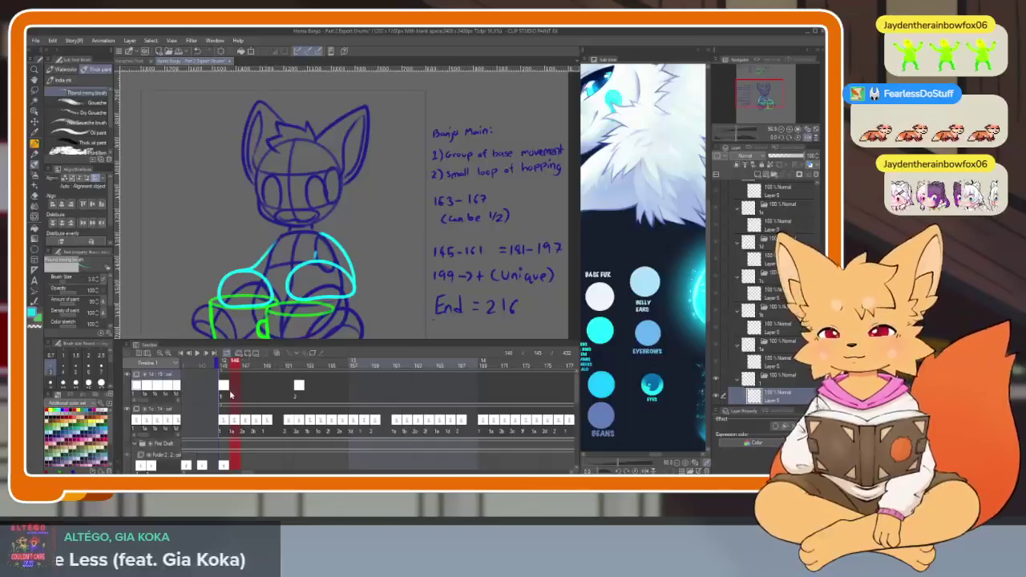
right_click(231, 362)
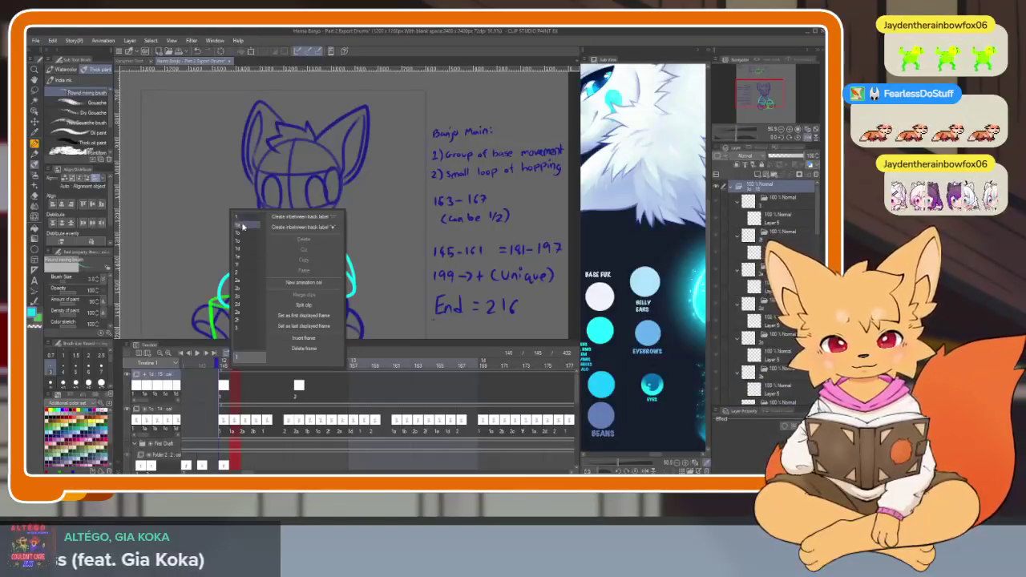
left_click(247, 256)
right_click(243, 362)
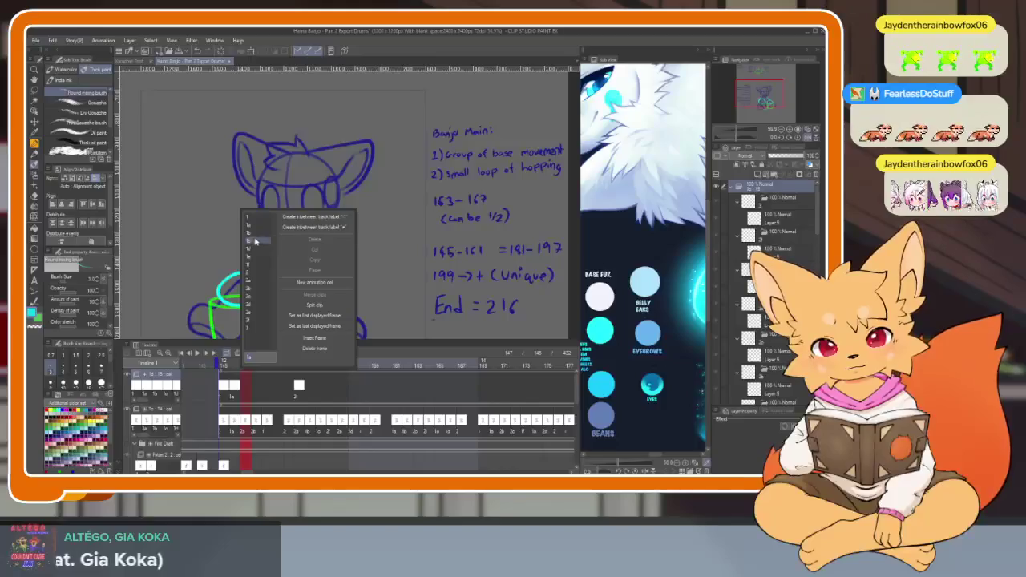
left_click(248, 276)
right_click(258, 398)
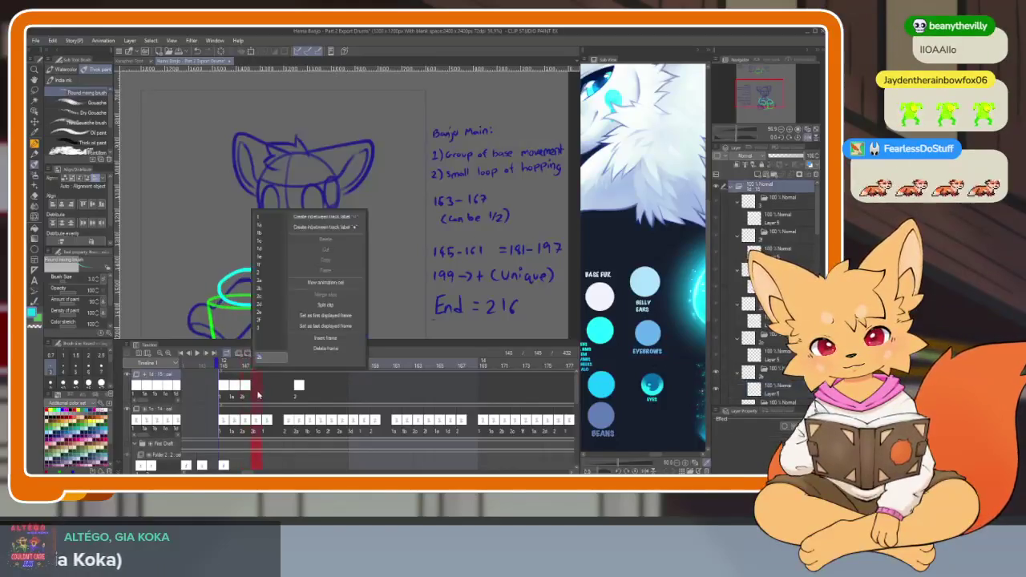
left_click(266, 304)
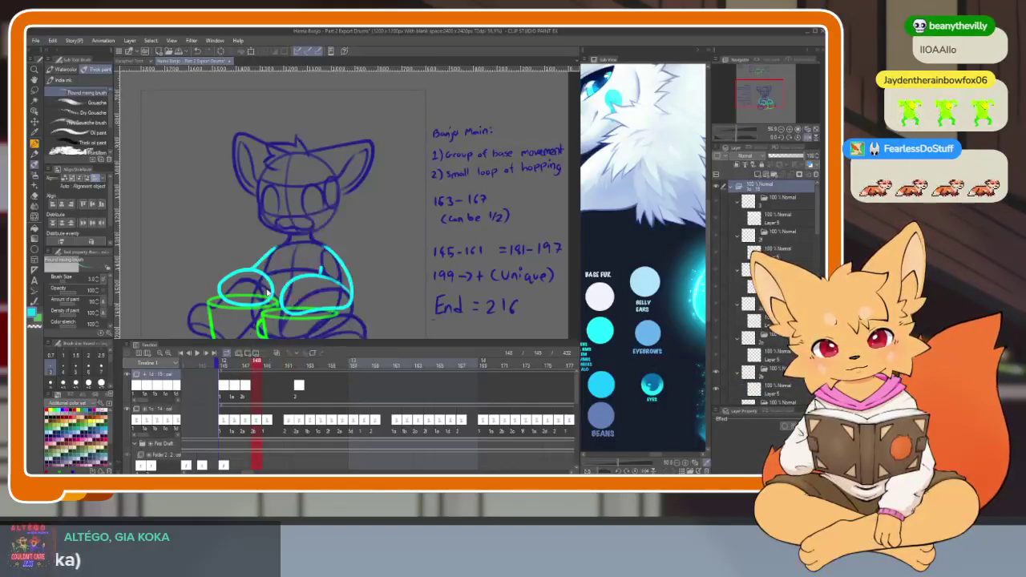
right_click(257, 403)
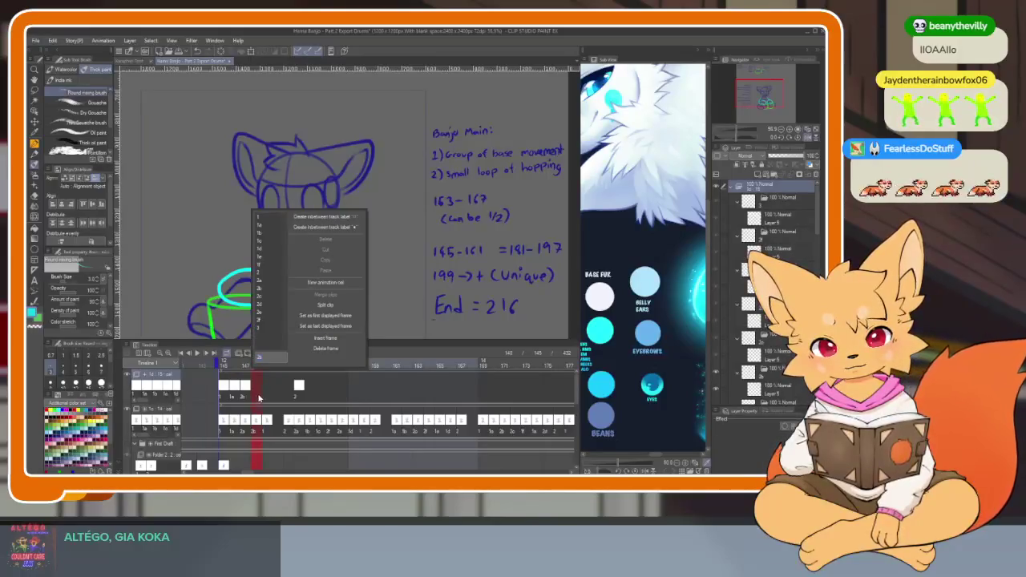
left_click(247, 397)
right_click(245, 397)
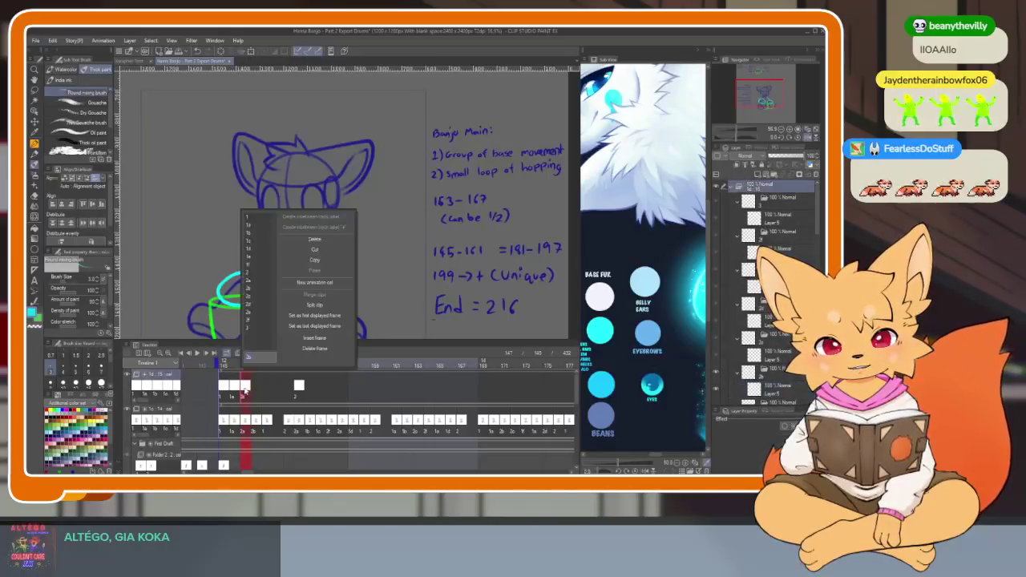
left_click(257, 282)
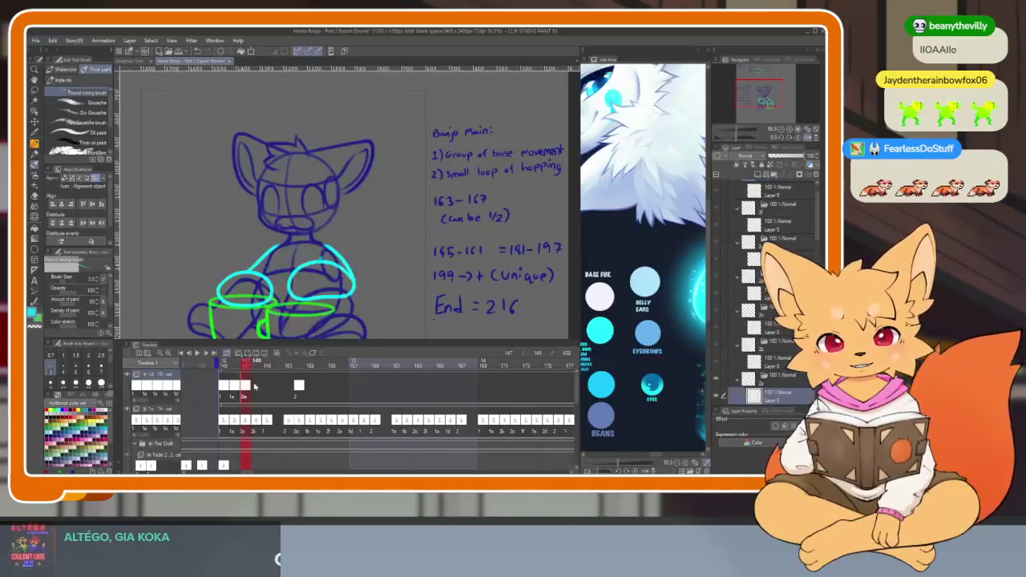
right_click(257, 394)
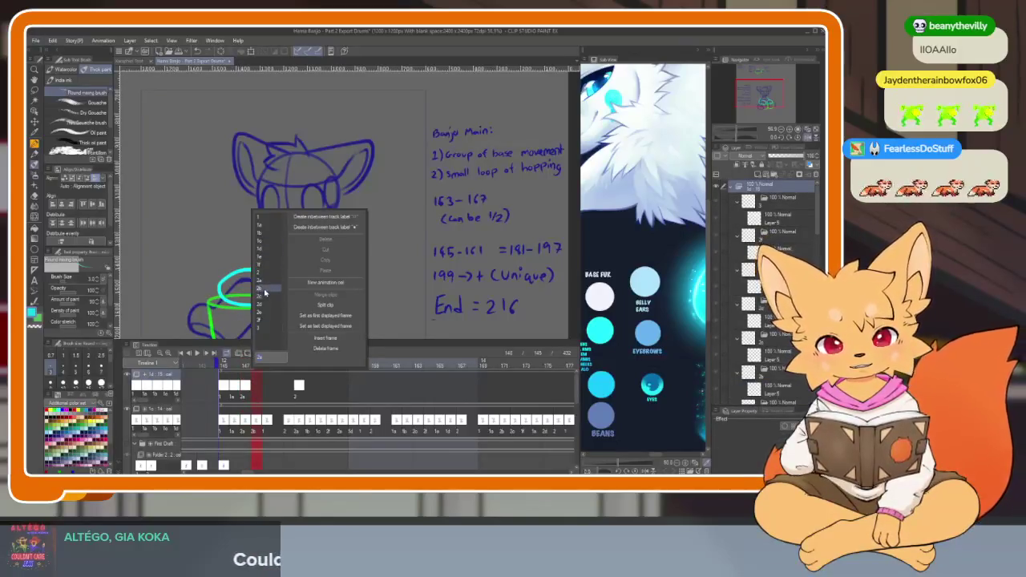
left_click(268, 293)
right_click(258, 393)
left_click(268, 292)
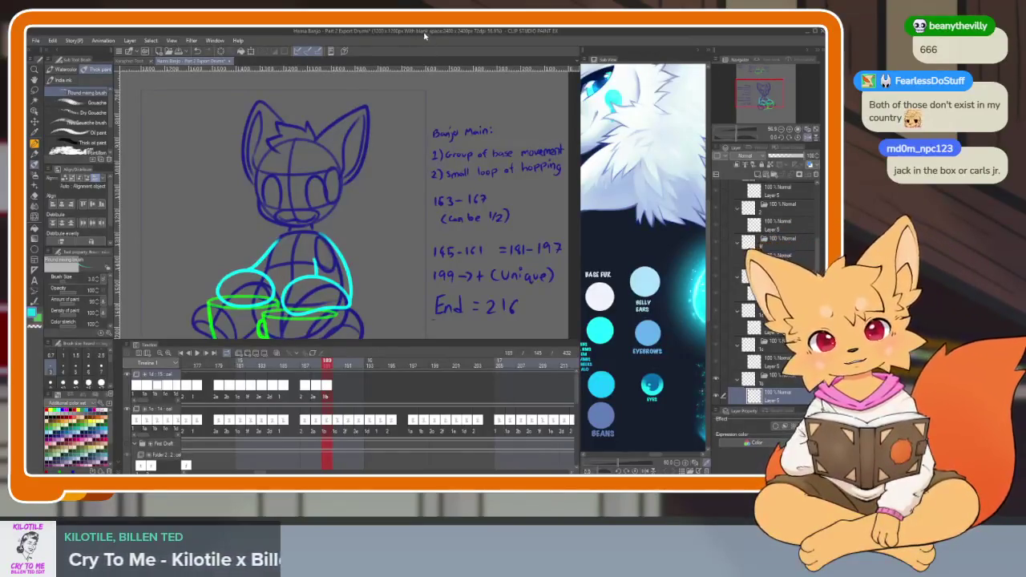
- Assign cels to the top-track frames leading up to 194, adding one new cel
right_click(343, 376)
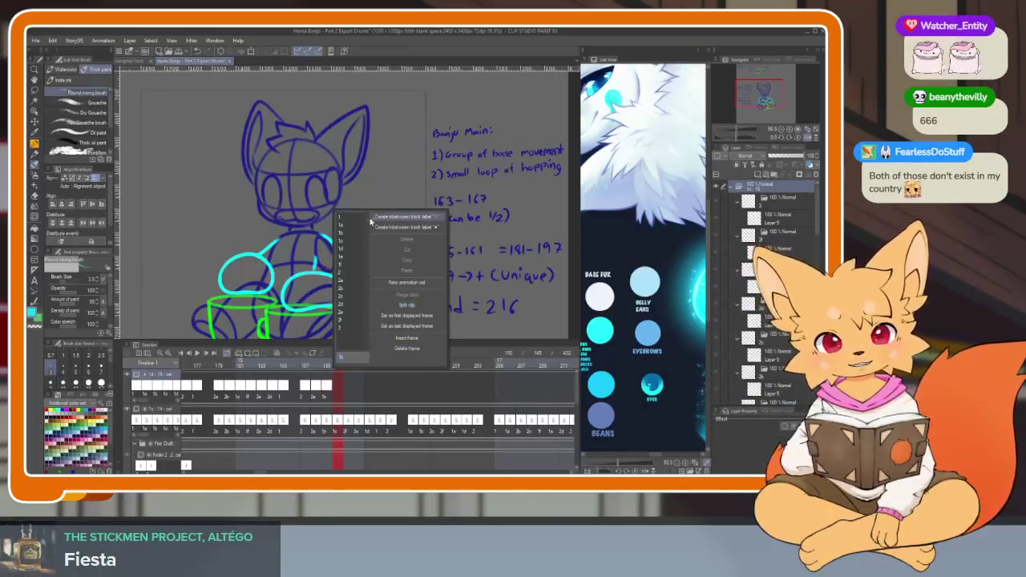
left_click(349, 396)
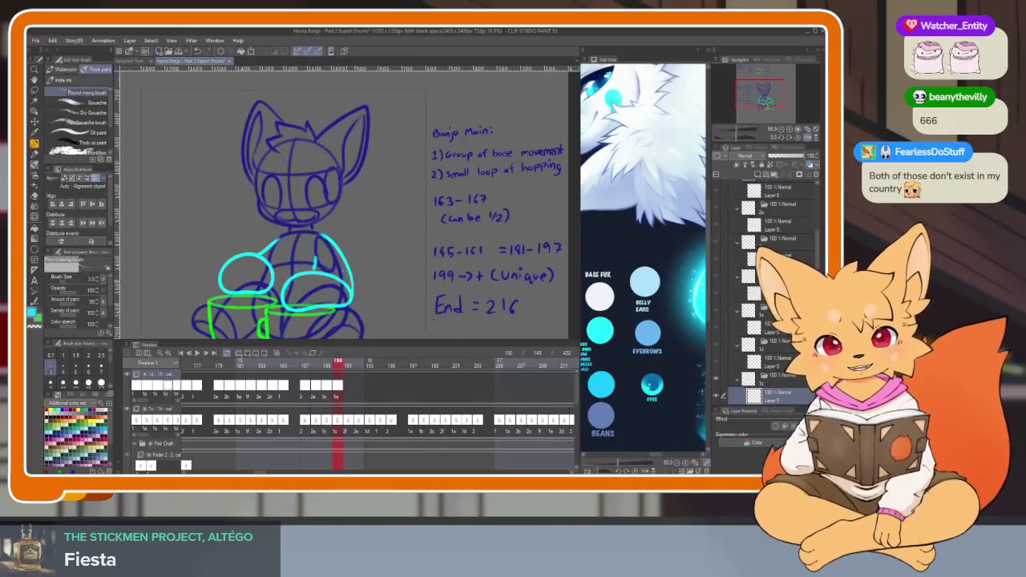
right_click(349, 396)
left_click(360, 316)
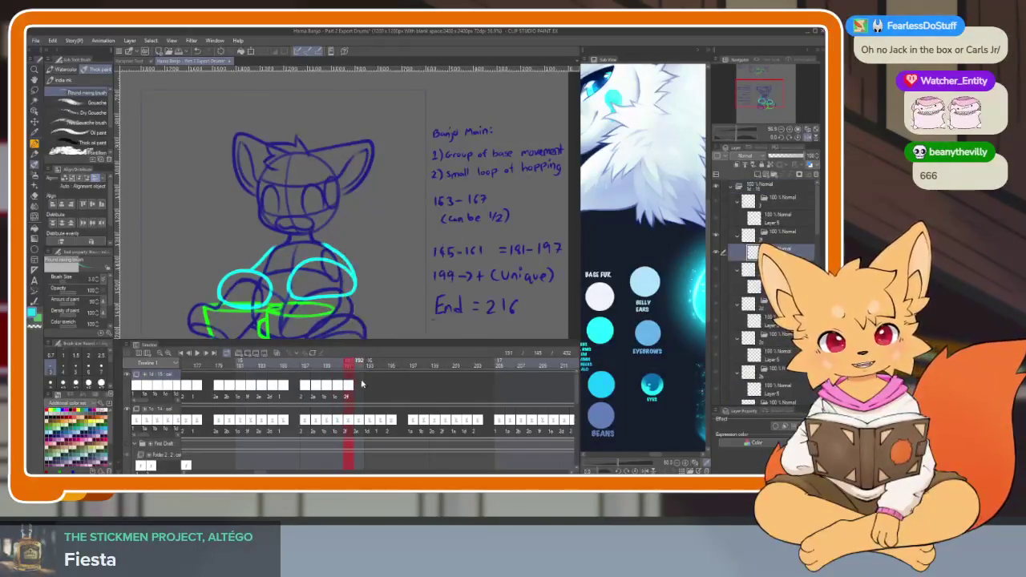
left_click(359, 396)
right_click(359, 396)
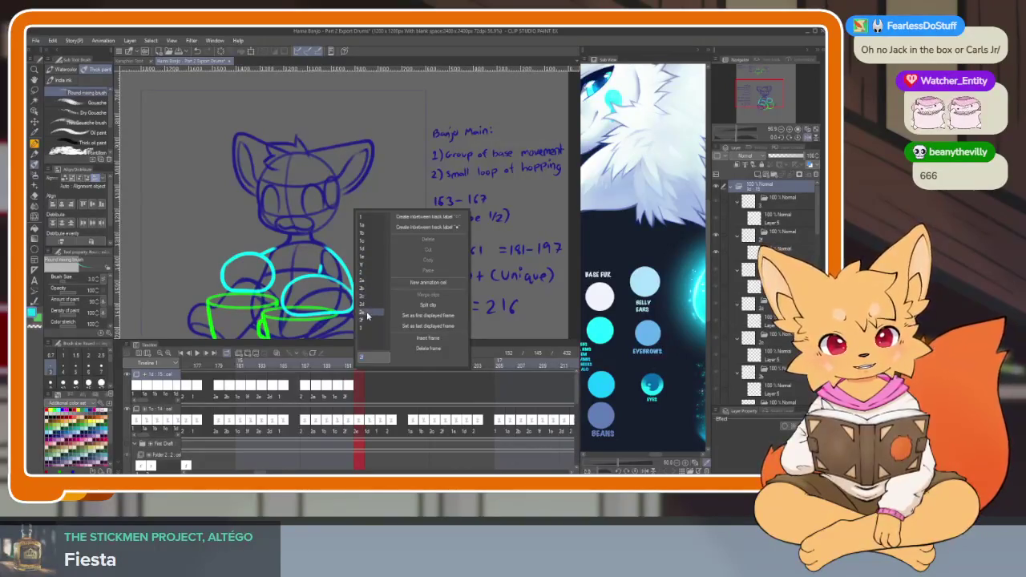
left_click(367, 316)
left_click(373, 390)
right_click(373, 390)
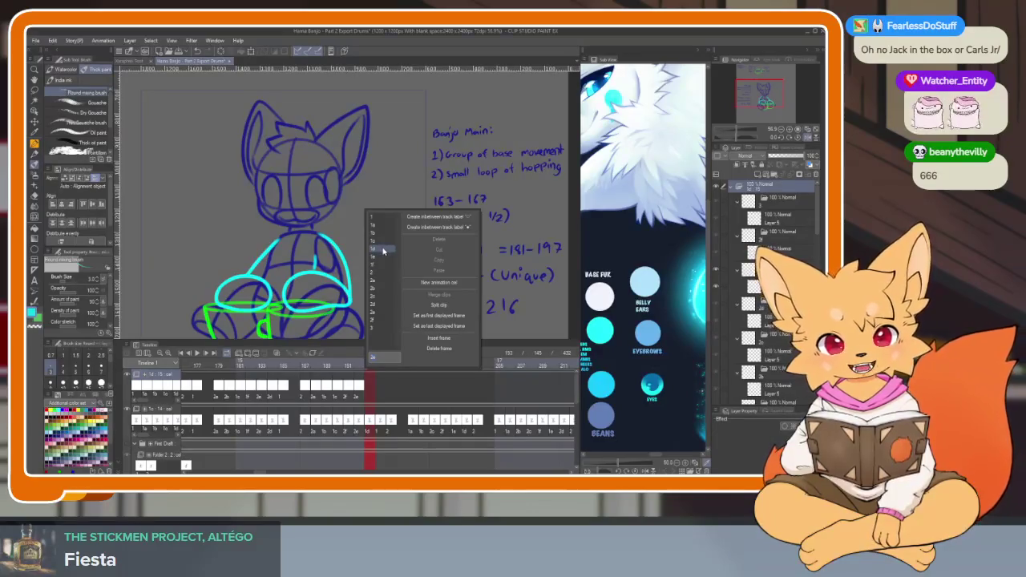
left_click(383, 251)
- Assign cels to frames 194 and 195, with cel 2 on frame 195
left_click(380, 385)
right_click(380, 385)
left_click(385, 286)
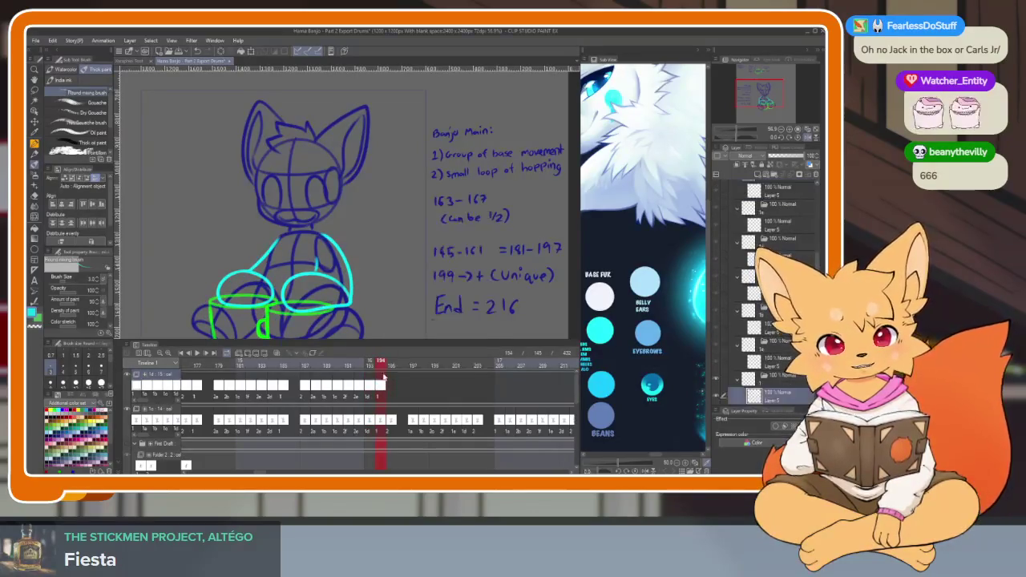
left_click(391, 385)
right_click(392, 384)
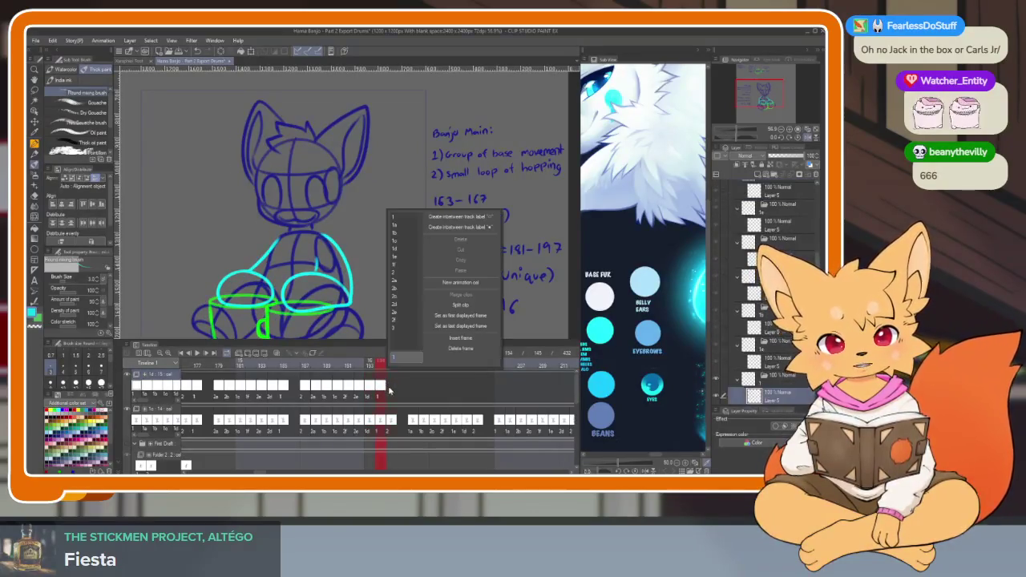
left_click(403, 275)
scroll(420, 404, "right", 3)
scroll(408, 402, "right", 1)
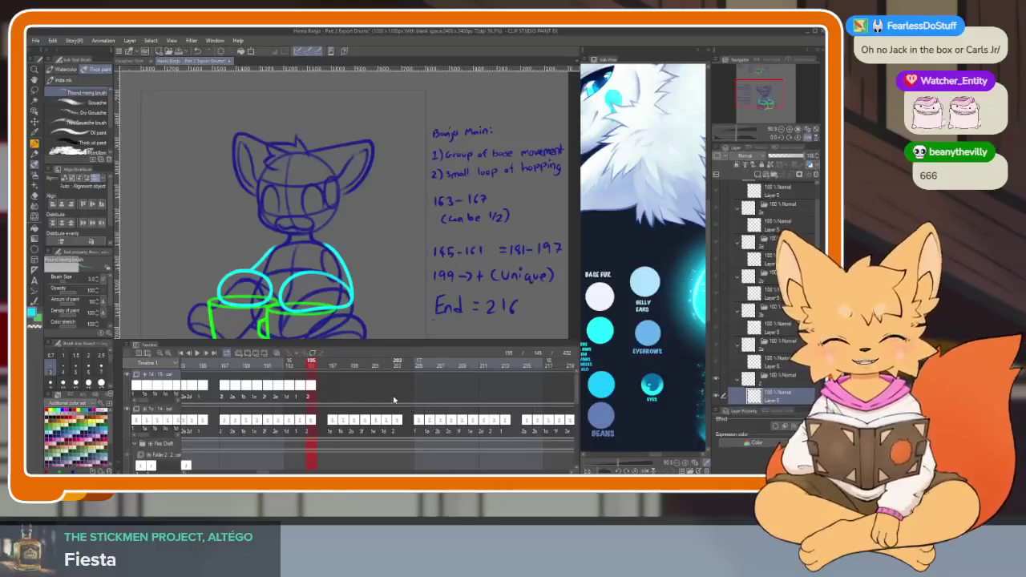
- Assign cel 1a to frame 196, then cels 2c and 2f to the following frames
left_click(331, 396)
right_click(331, 396)
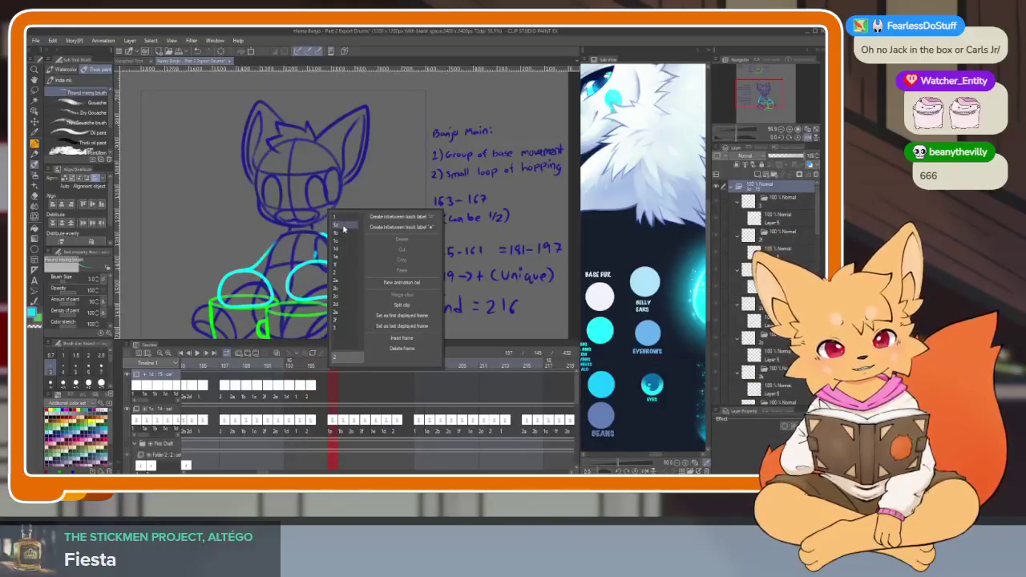
left_click(345, 225)
right_click(345, 390)
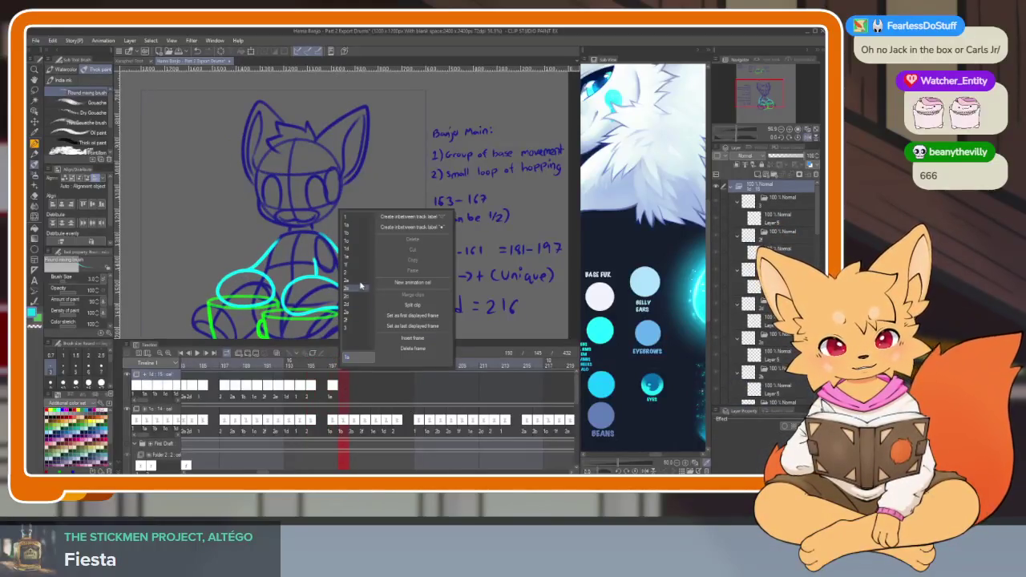
left_click(353, 237)
right_click(355, 385)
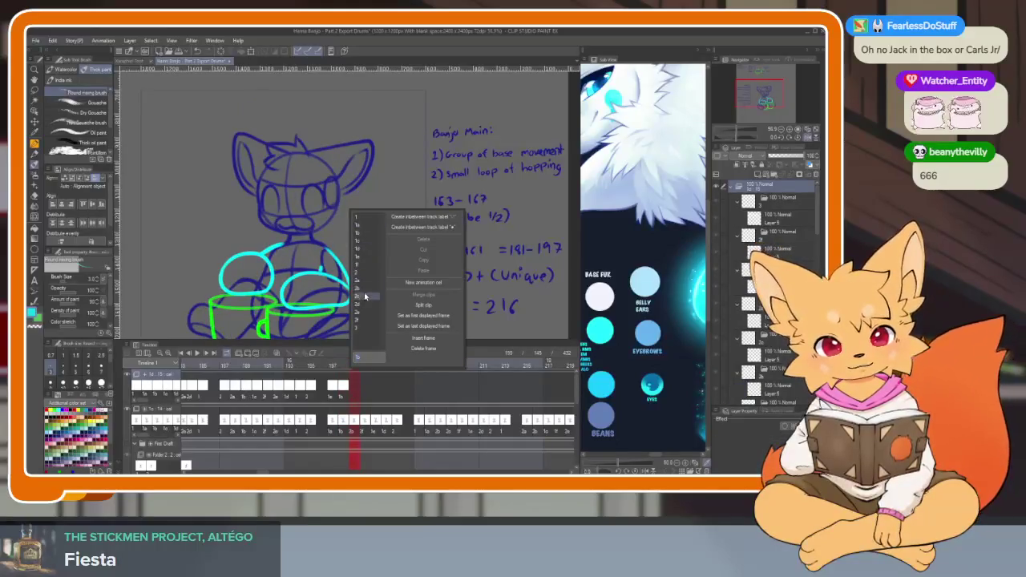
left_click(365, 297)
right_click(364, 396)
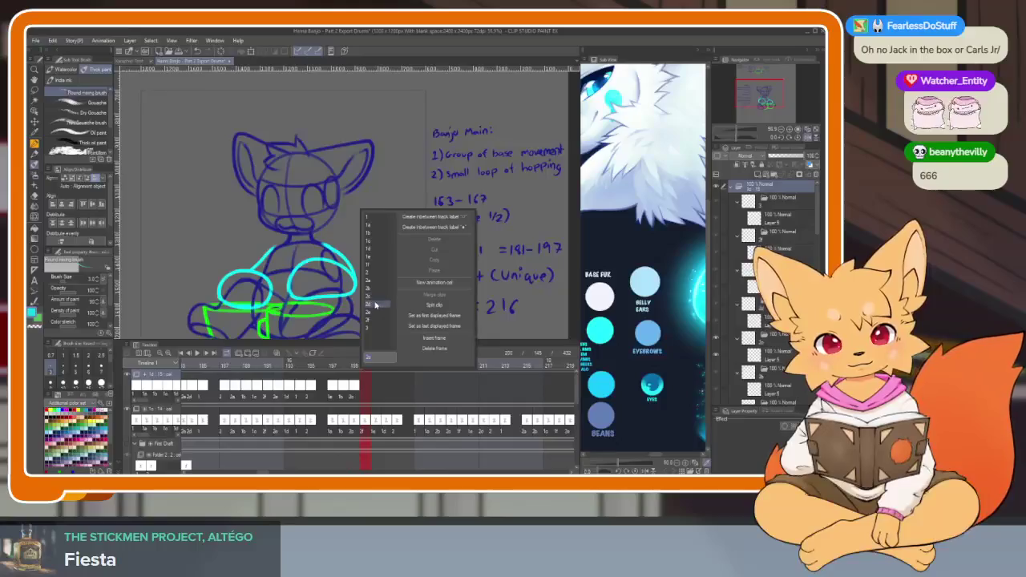
left_click(375, 322)
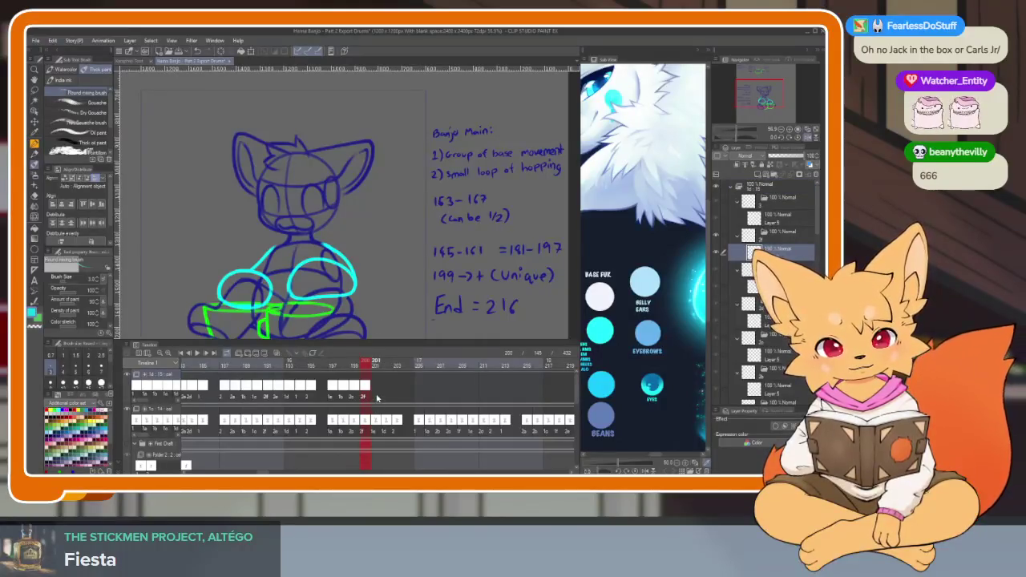
- Assign cels including 1d and 2 to the next frames through about 203
right_click(377, 397)
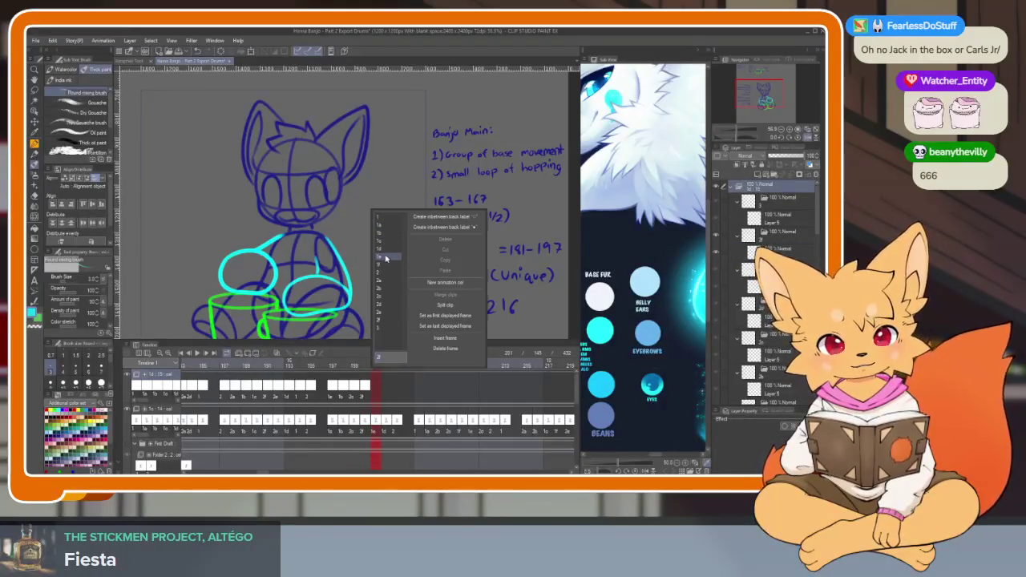
left_click(386, 257)
right_click(388, 392)
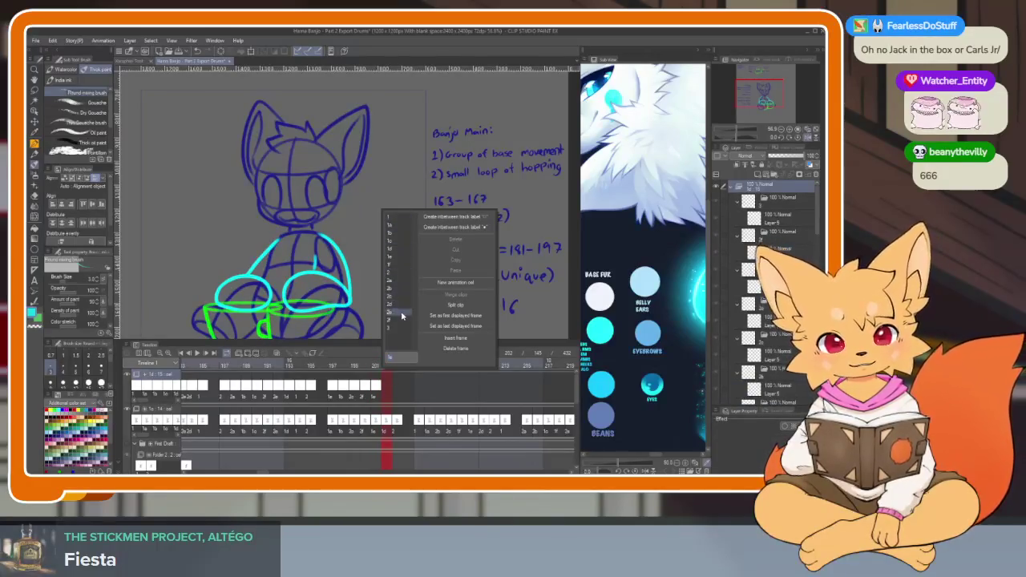
left_click(397, 253)
right_click(397, 398)
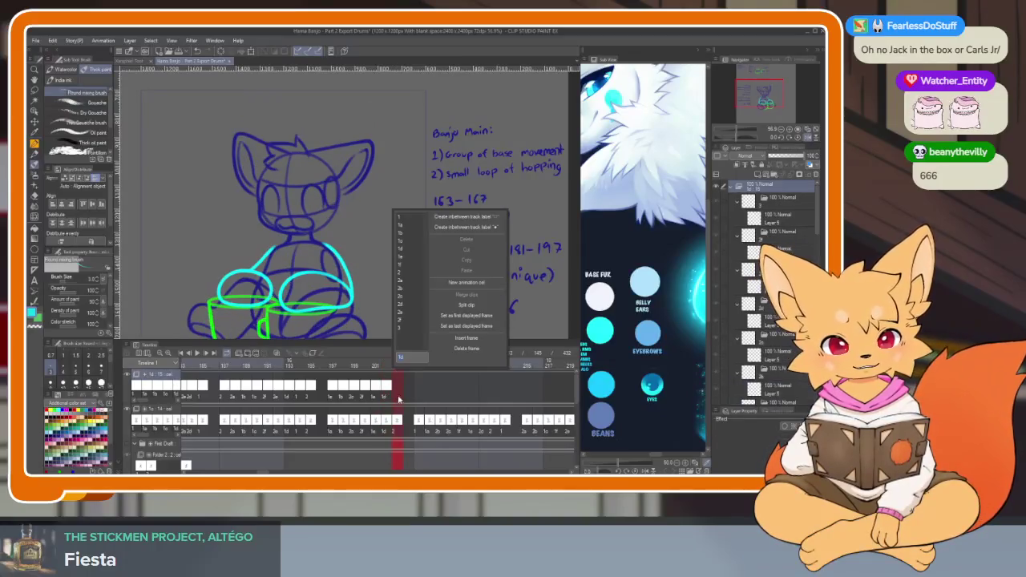
left_click(406, 275)
scroll(423, 389, "right", 3)
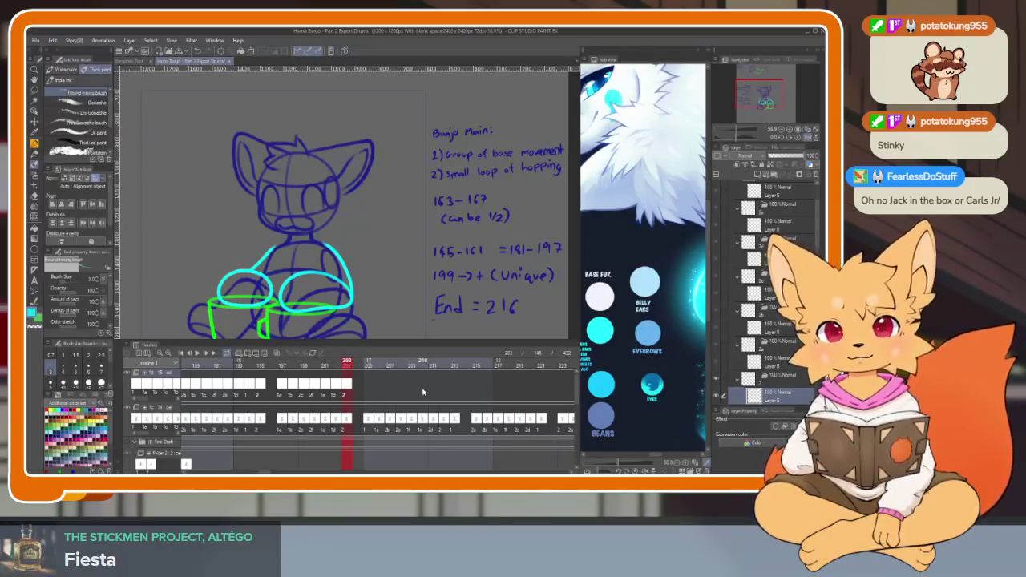
- Assign cel 1 to frame 205 and cel 1a to frame 206
left_click(367, 387)
right_click(369, 387)
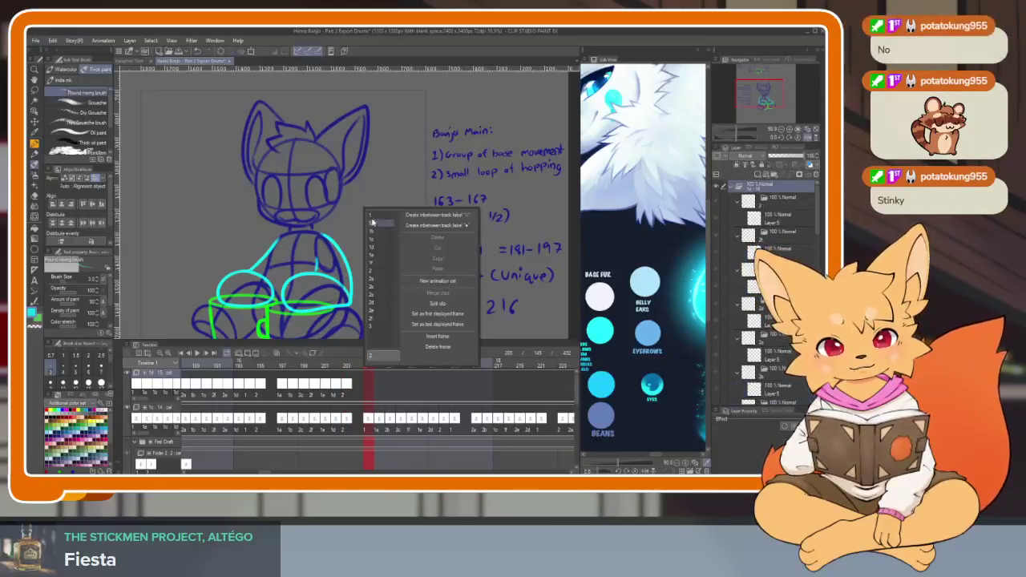
left_click(371, 222)
left_click_drag(413, 384, 387, 414)
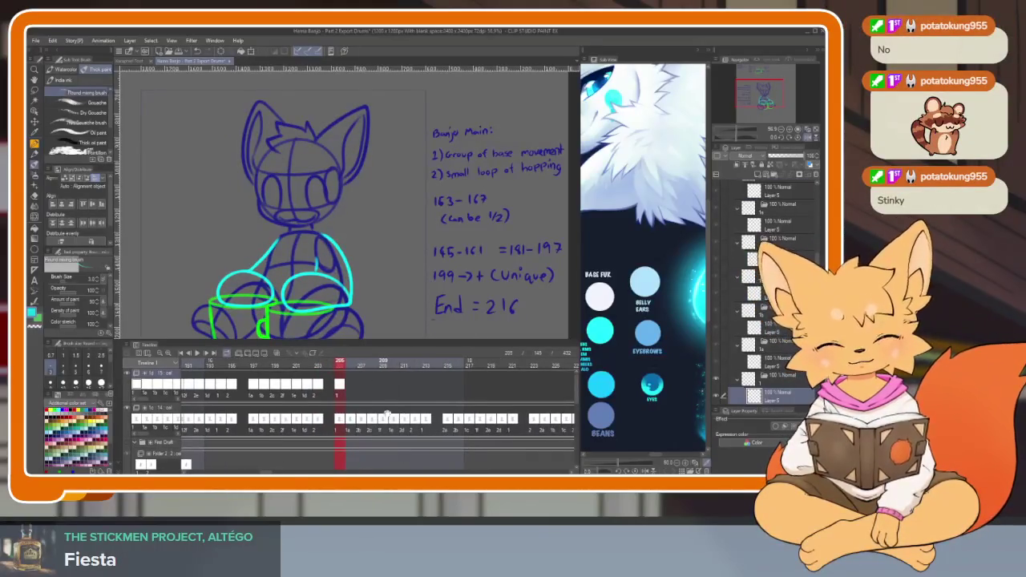
right_click(350, 396)
left_click(359, 229)
- Assign cel 2b to frame 207 and cels to frames 208–210
right_click(362, 385)
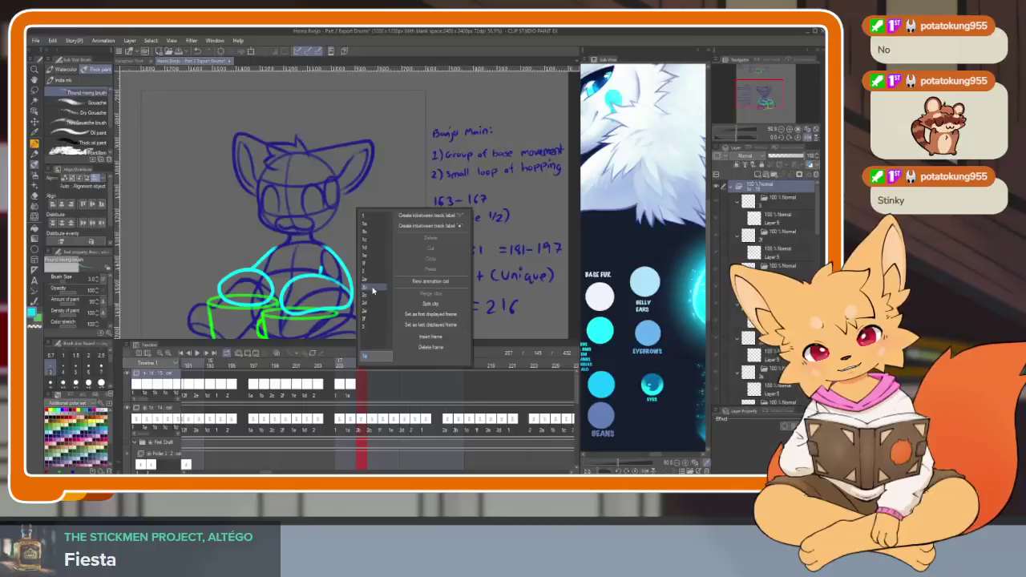
left_click(372, 289)
right_click(373, 391)
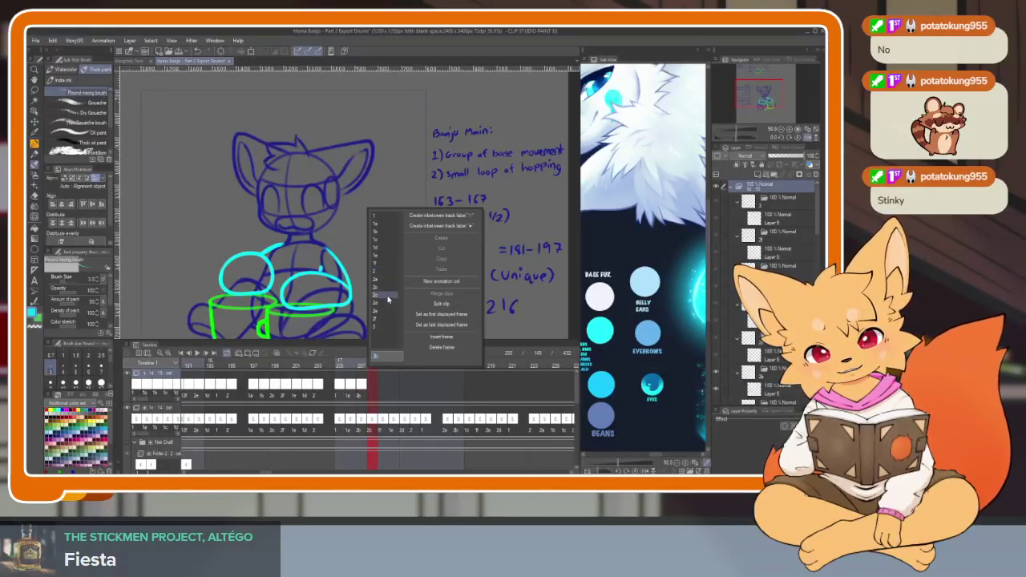
left_click(385, 300)
right_click(383, 395)
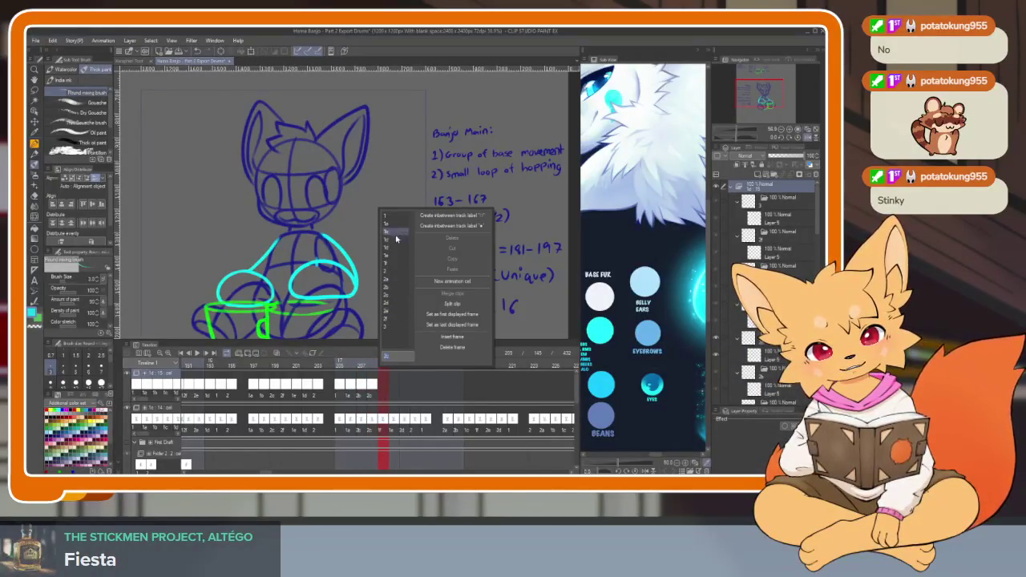
left_click(392, 264)
right_click(395, 392)
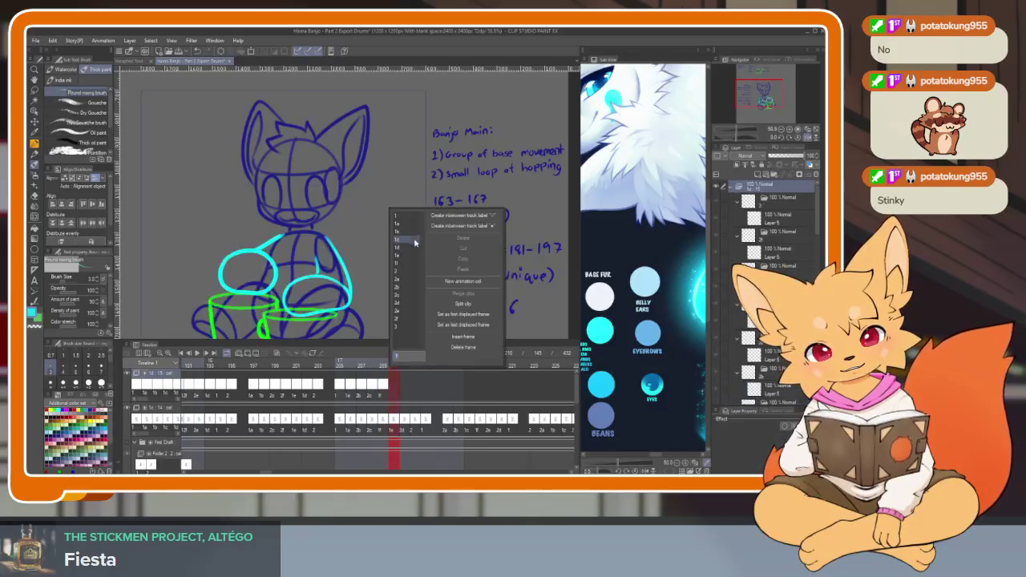
left_click(404, 250)
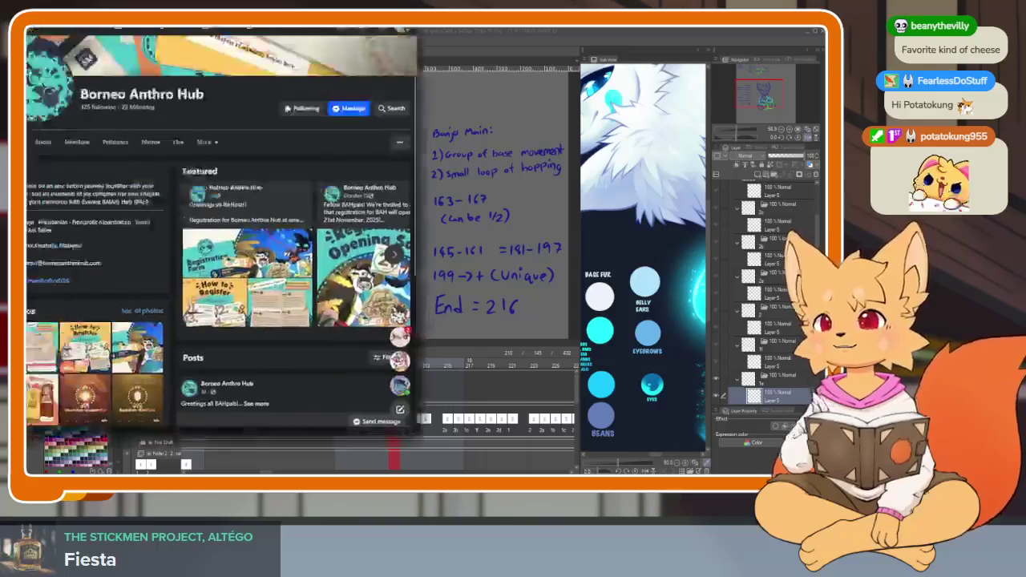
- Browse the Borneo Anthro Hub Facebook page's About and Posts sections
left_click_drag(223, 44, 364, 60)
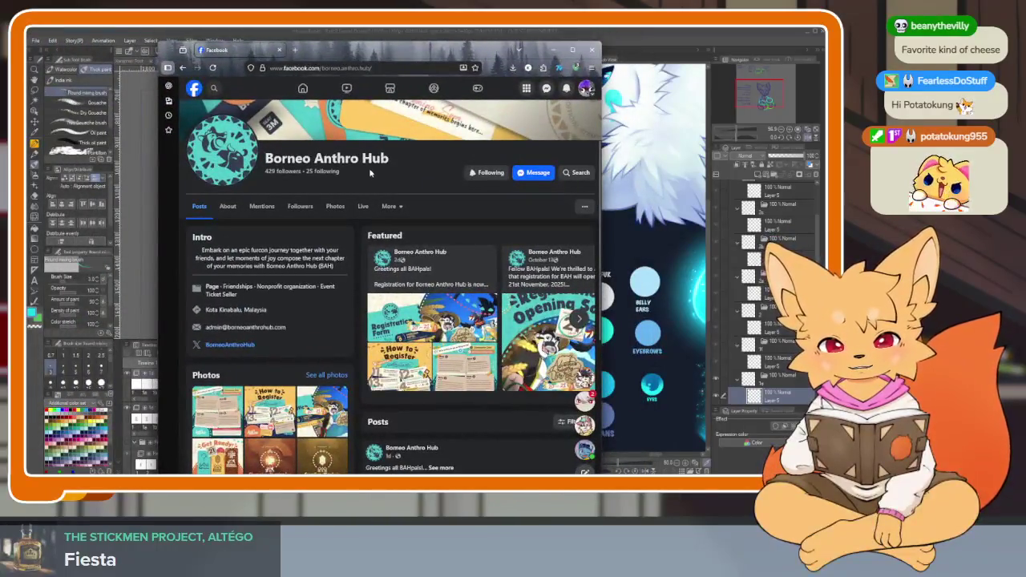
scroll(264, 283, "down", 2)
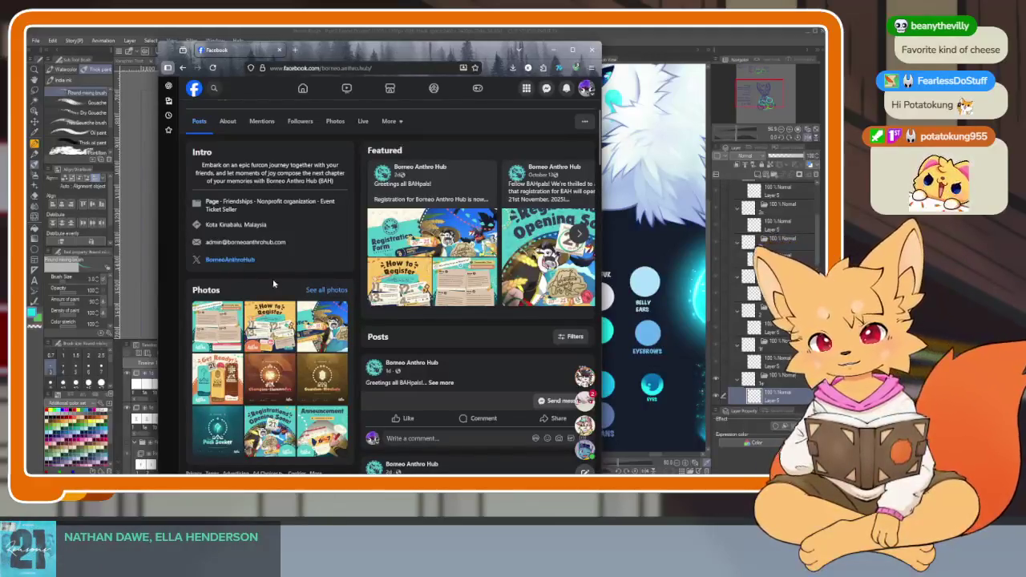
scroll(273, 283, "up", 2)
scroll(256, 301, "up", 3)
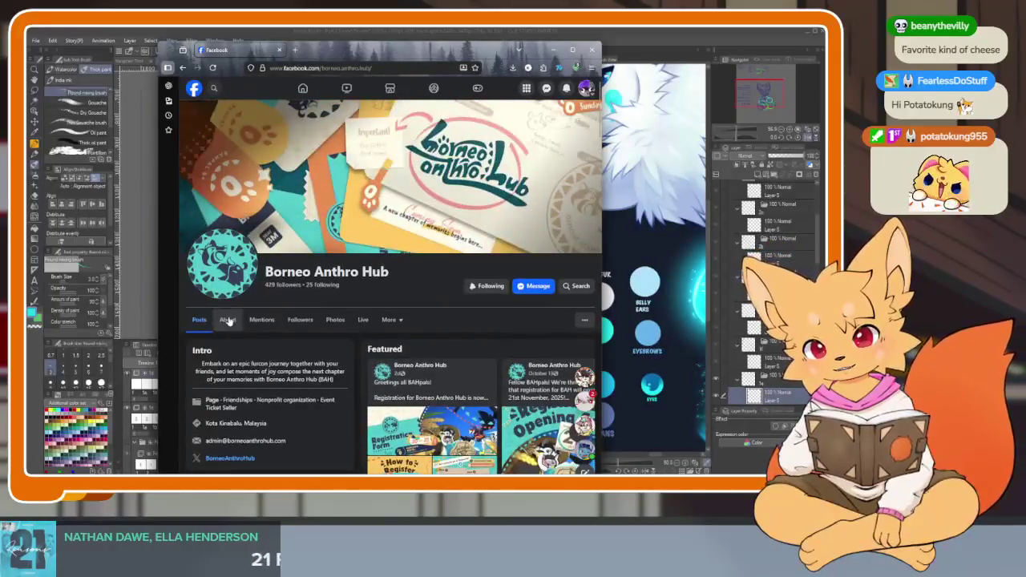
scroll(229, 320, "down", 2)
left_click(228, 207)
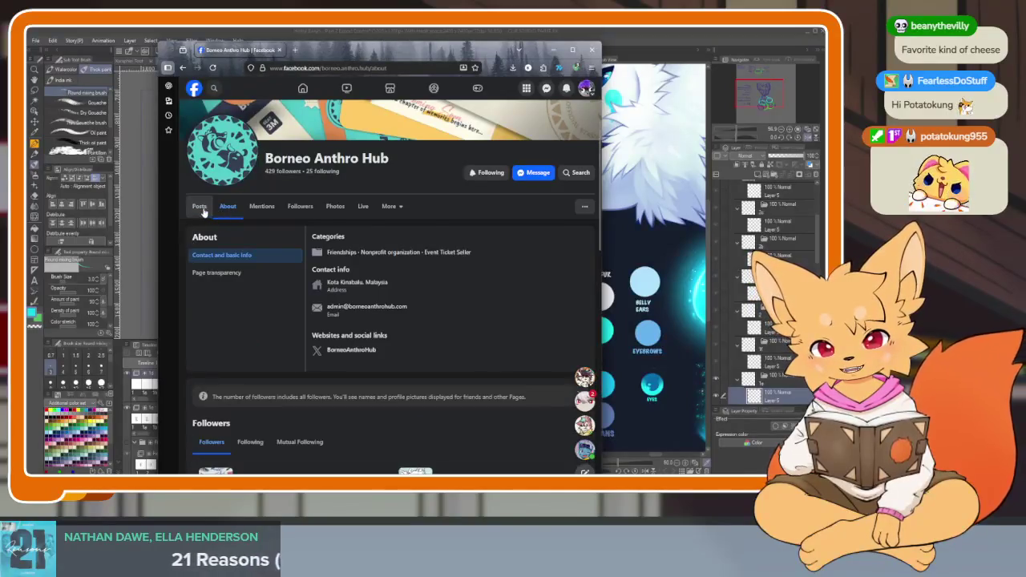
left_click(200, 207)
scroll(260, 337, "down", 3)
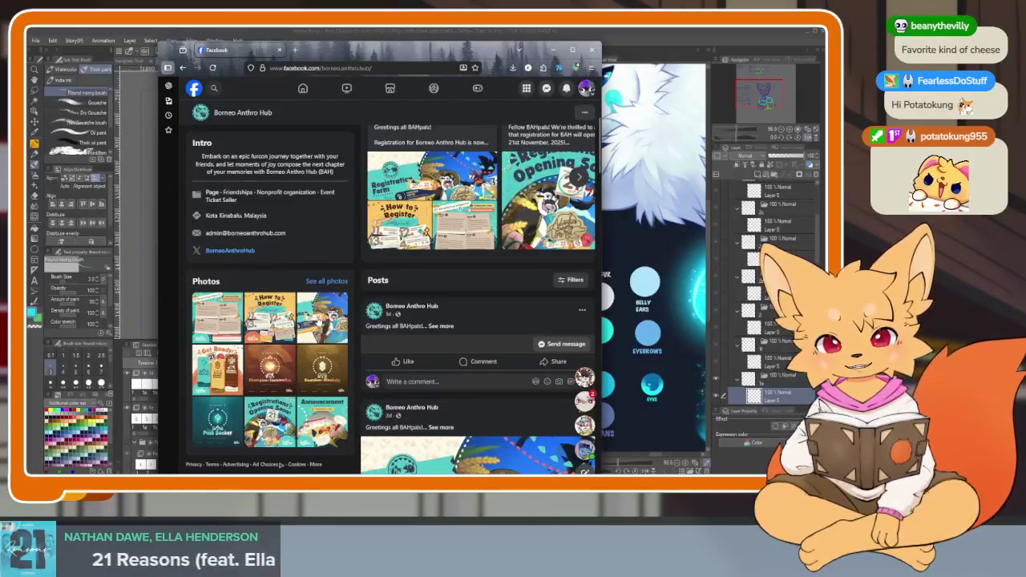
- Open the Registration Form photo in its own new browser tab and view it
left_click(322, 316)
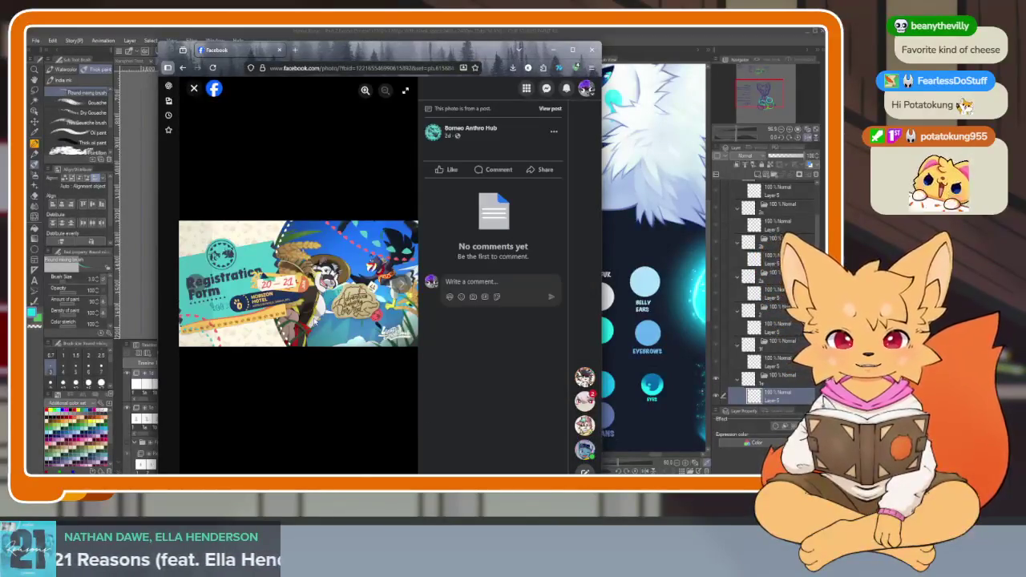
right_click(253, 261)
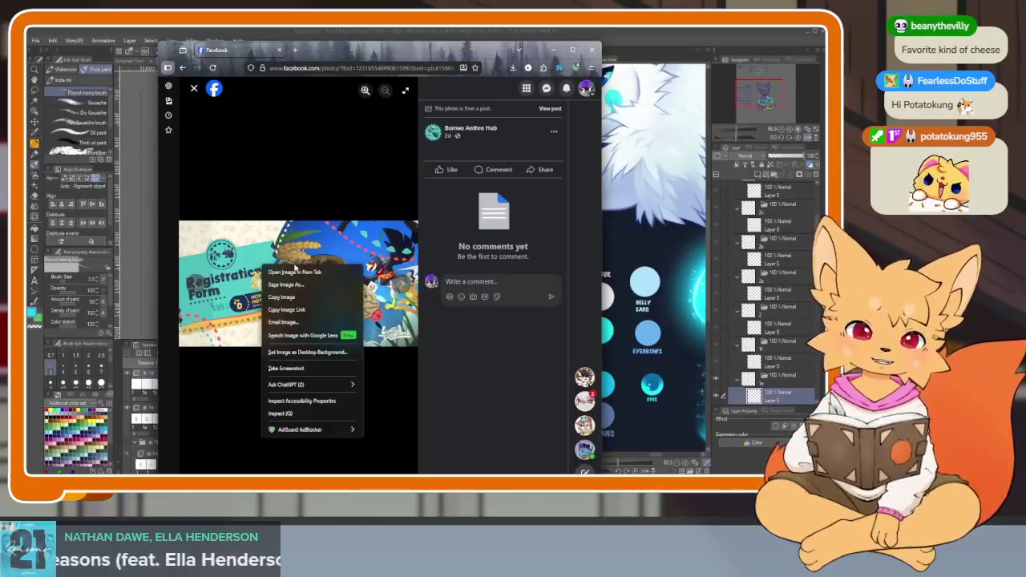
left_click(284, 268)
left_click(332, 50)
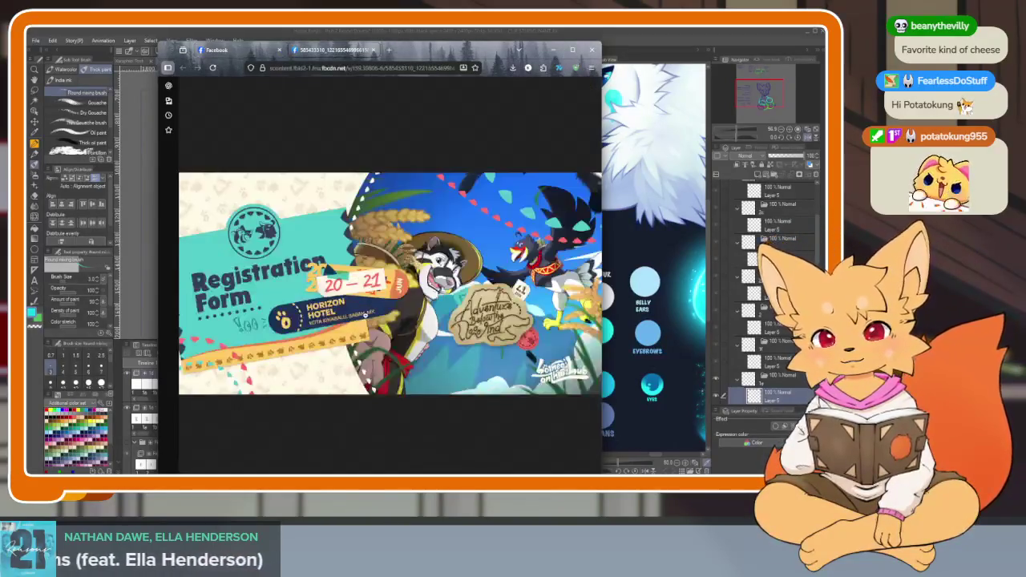
- Zoom the page to 120%, maximize the browser, and close the Facebook photo viewer
key("ctrl+plus")
left_click(572, 51)
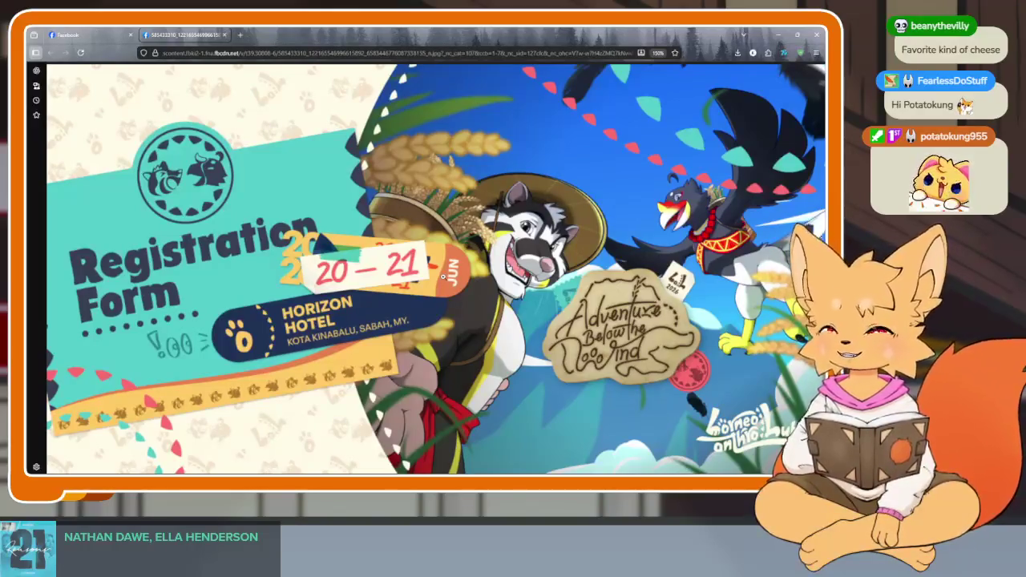
left_click(72, 34)
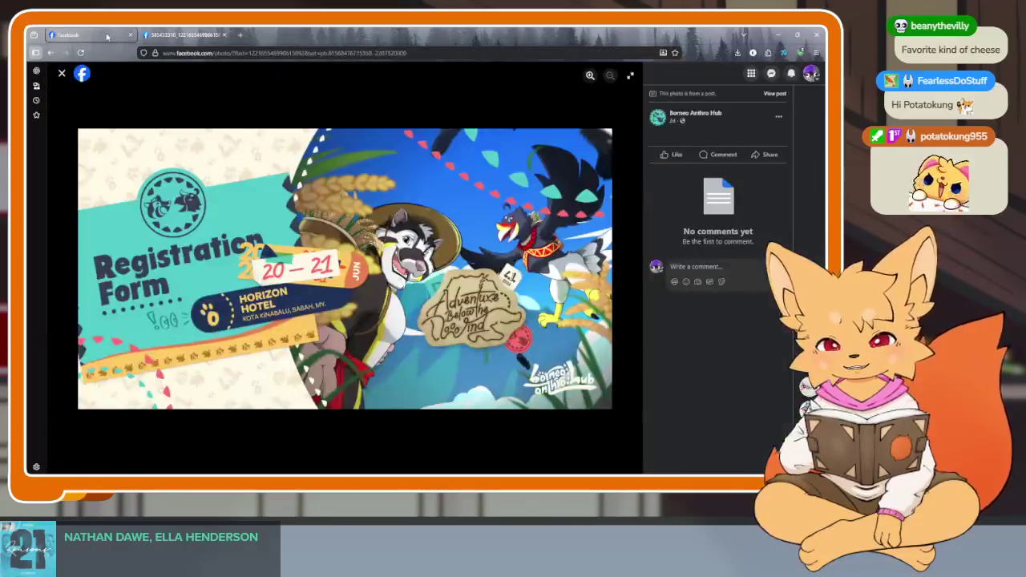
left_click(63, 74)
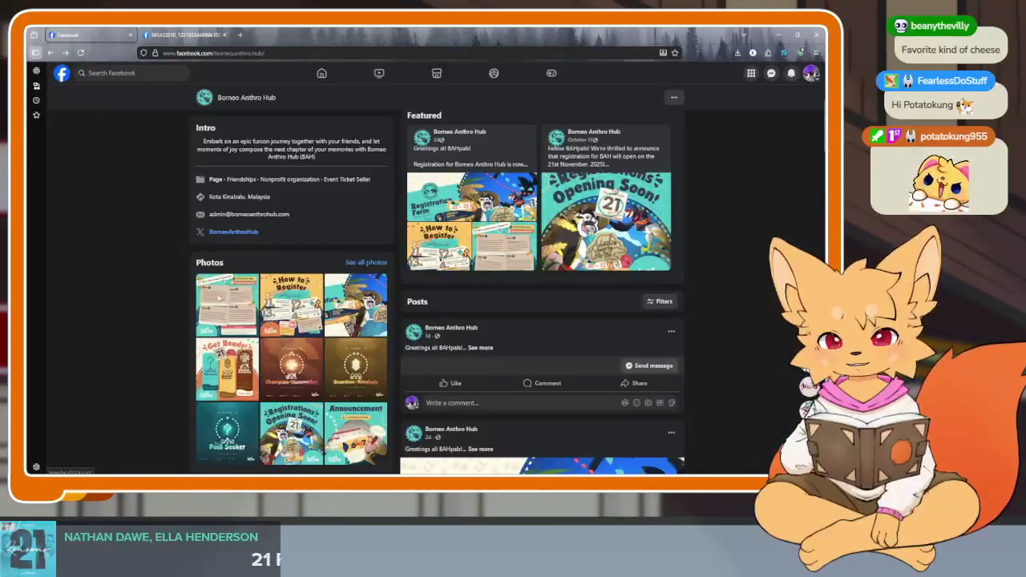
- Browse the Padi Seeker, Guardian of Kinabalu and Champion of Huminodun sigil posters
left_click(234, 424)
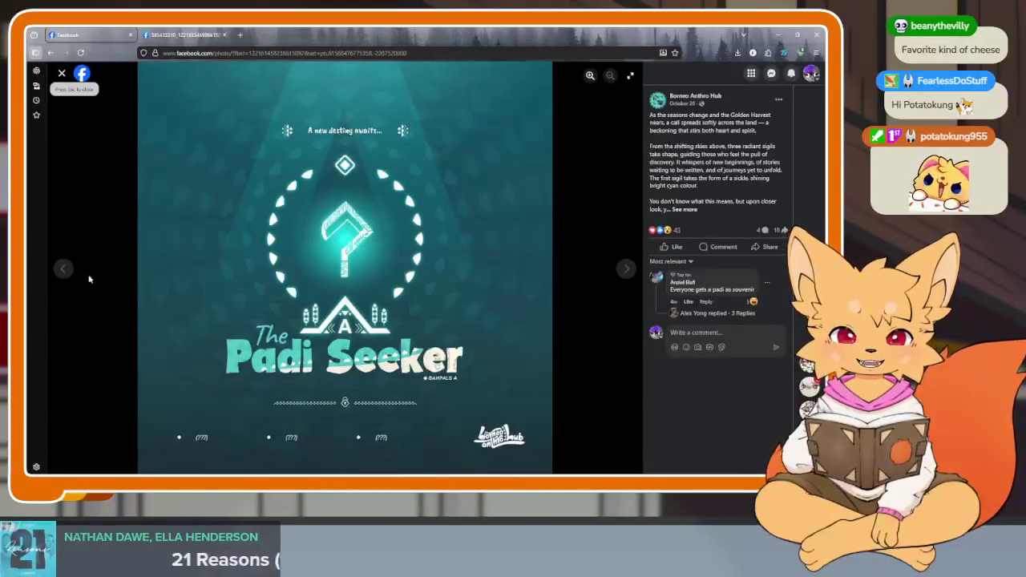
left_click(64, 270)
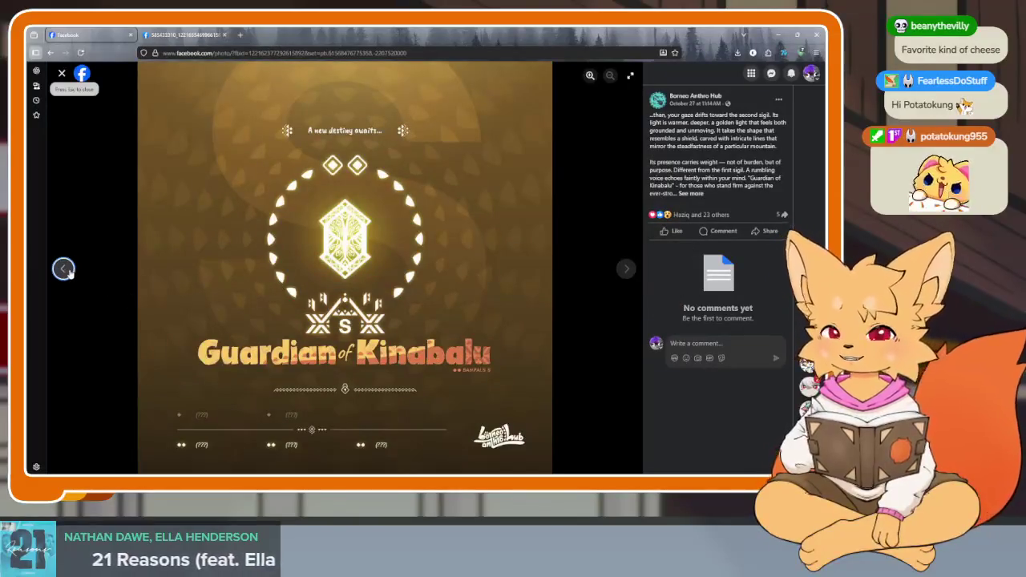
left_click(64, 269)
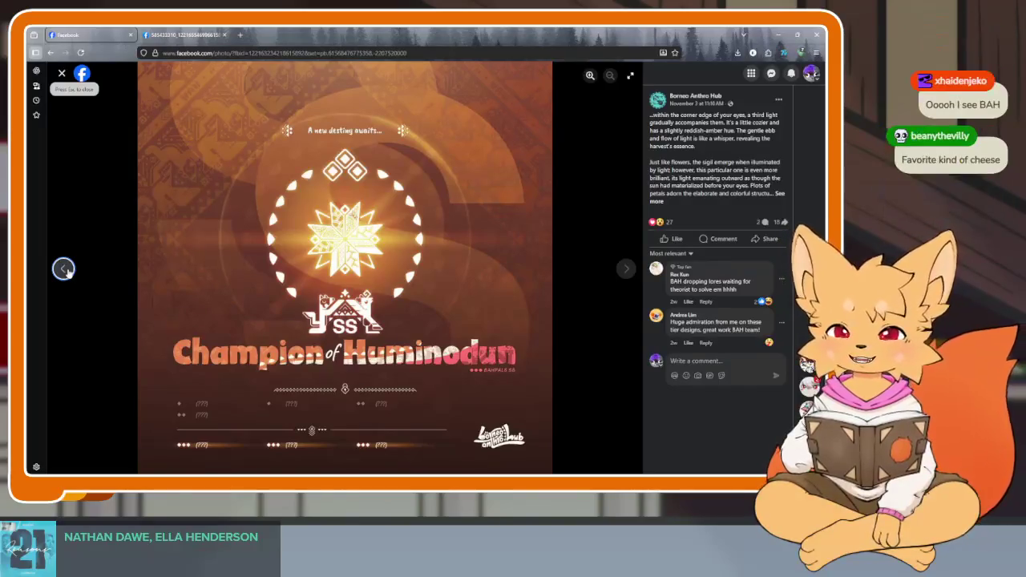
left_click(626, 269)
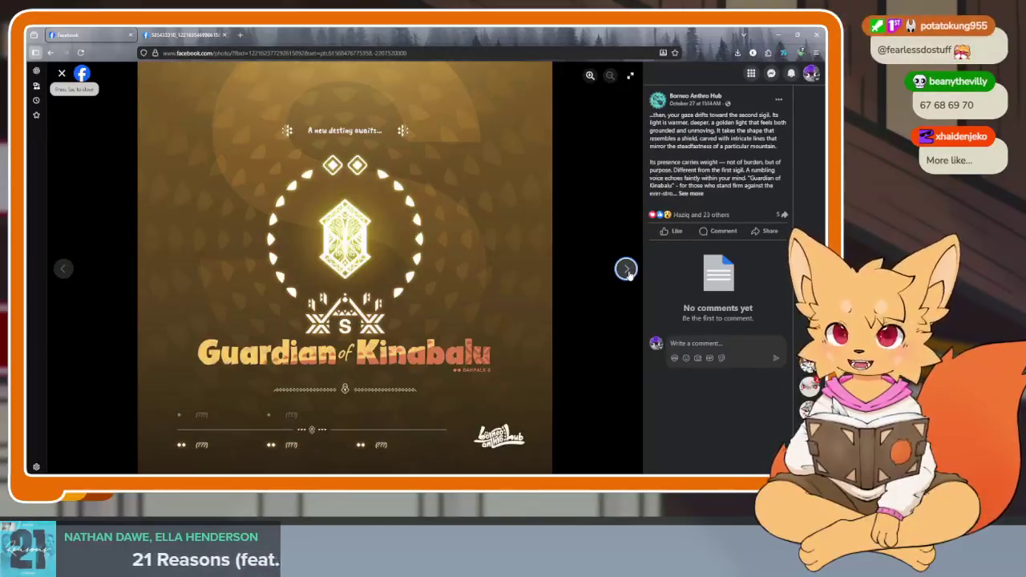
left_click(626, 270)
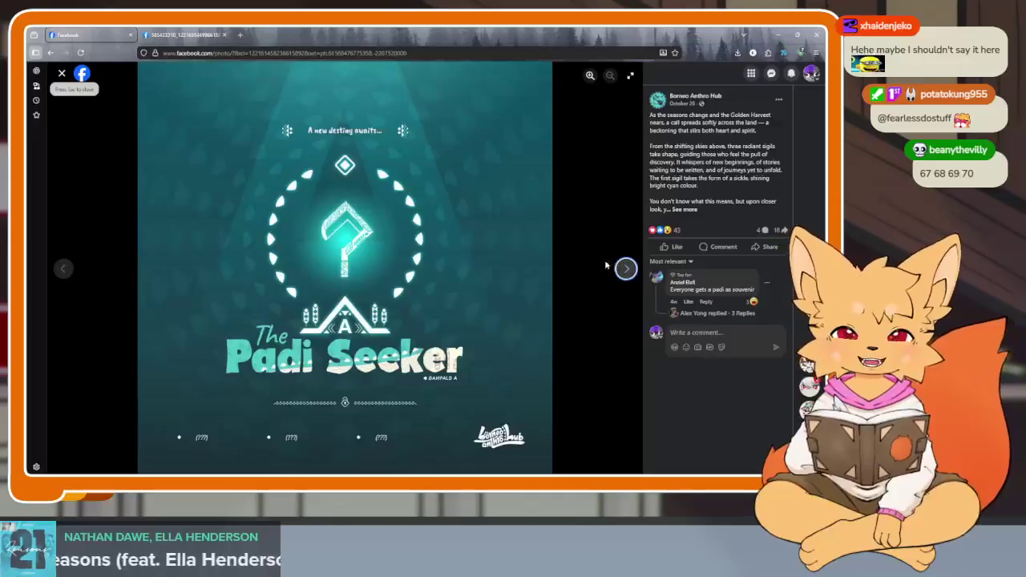
- Close the viewer, open the Get Ready photo, then return to Clip Studio Paint
left_click(62, 74)
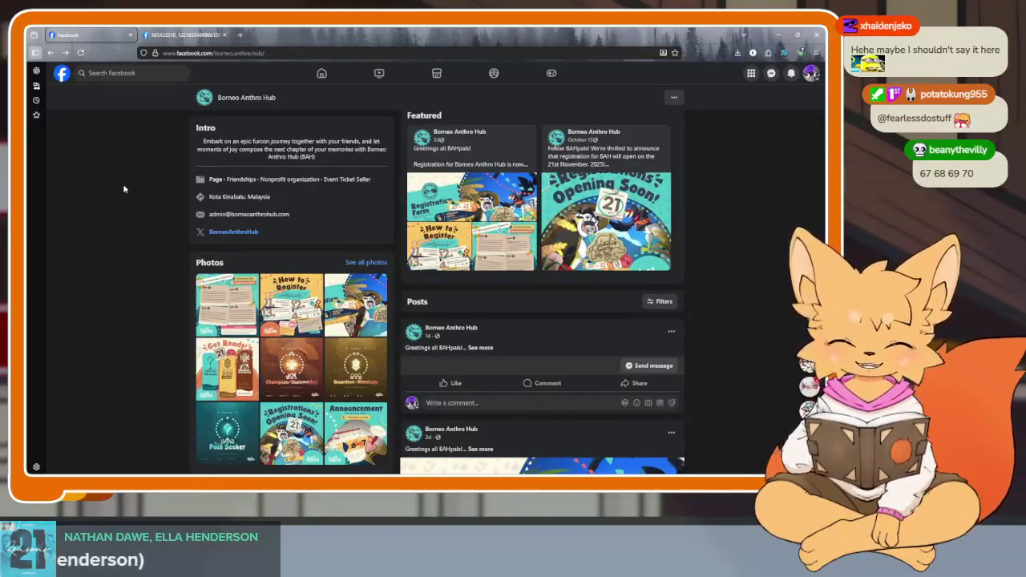
left_click(214, 383)
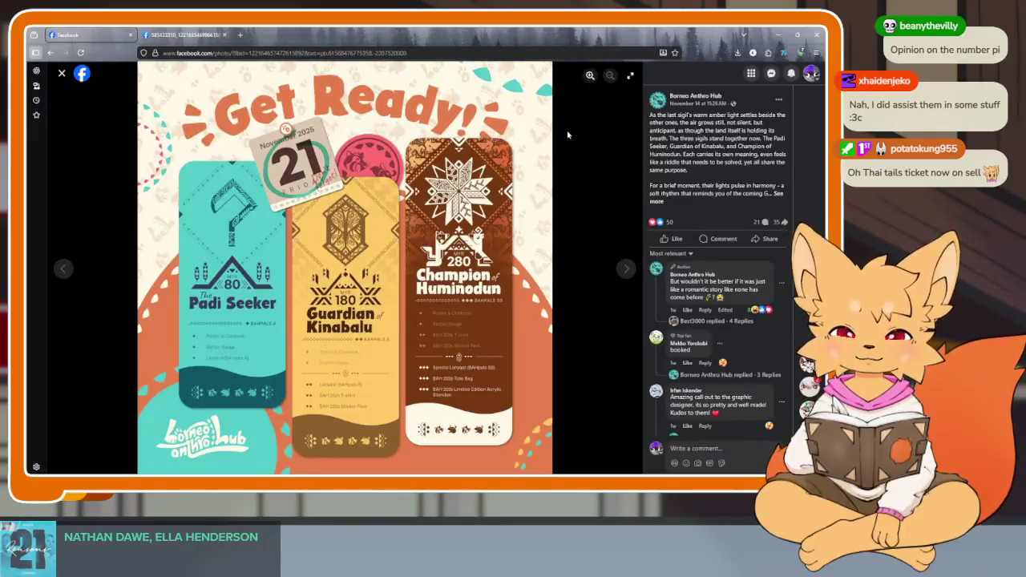
key("alt+Tab")
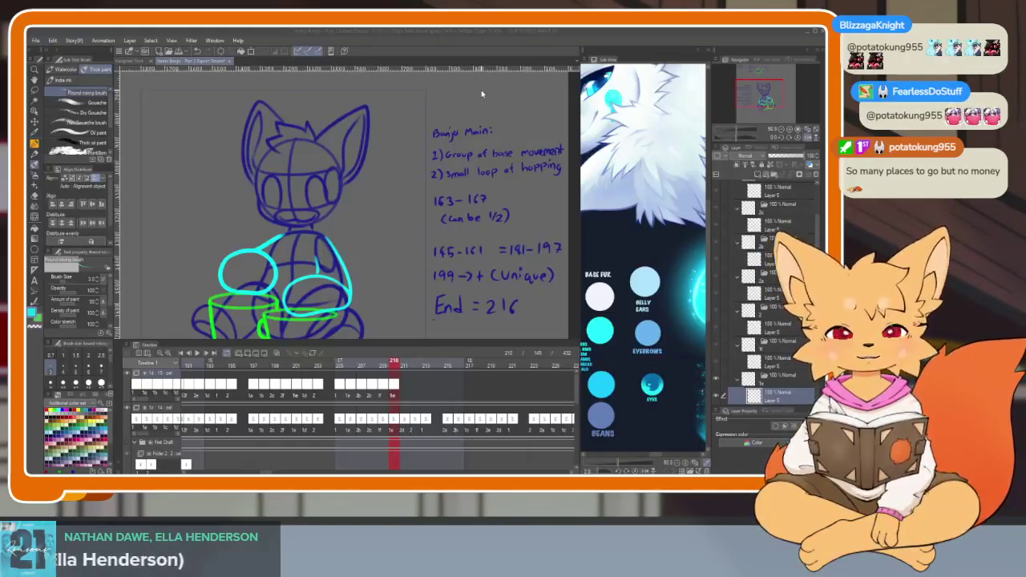
key("Tab")
scroll(452, 388, "up", 2)
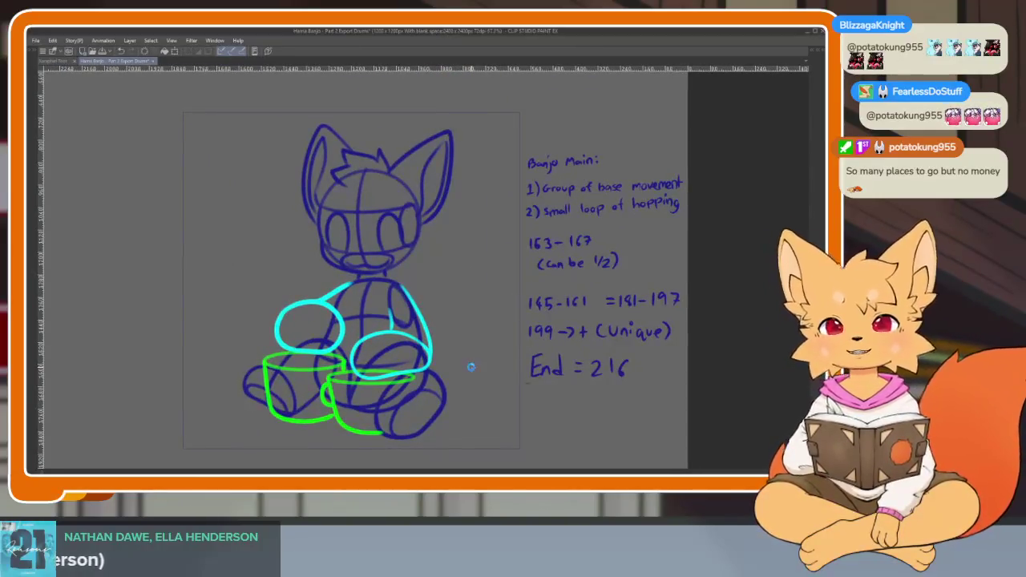
key("space")
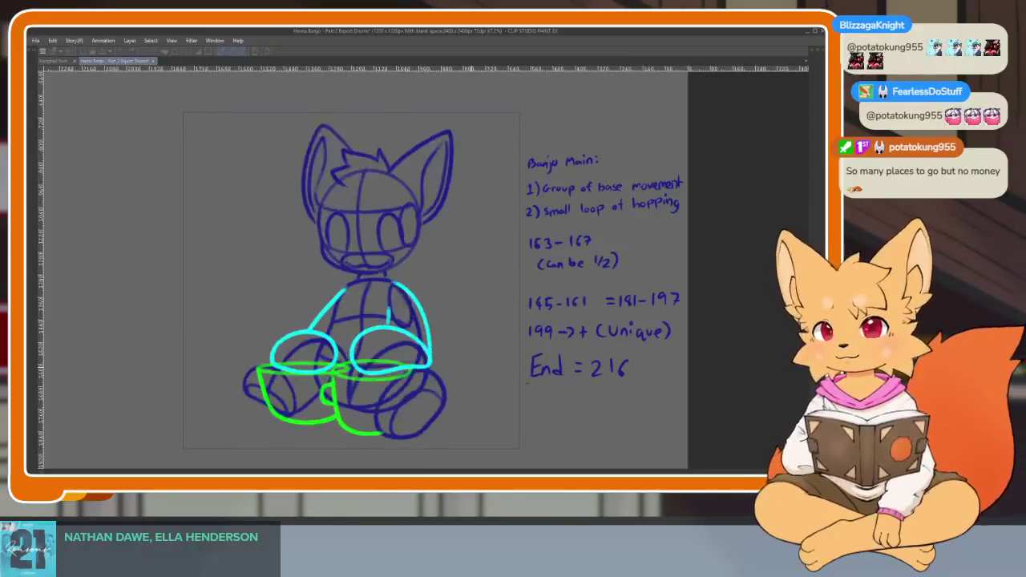
key("space")
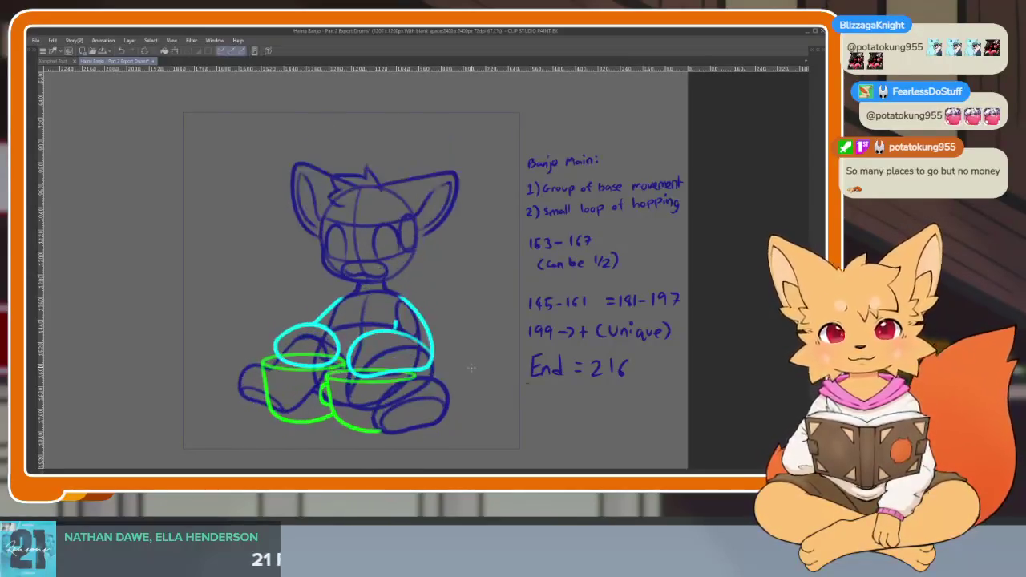
key("Tab")
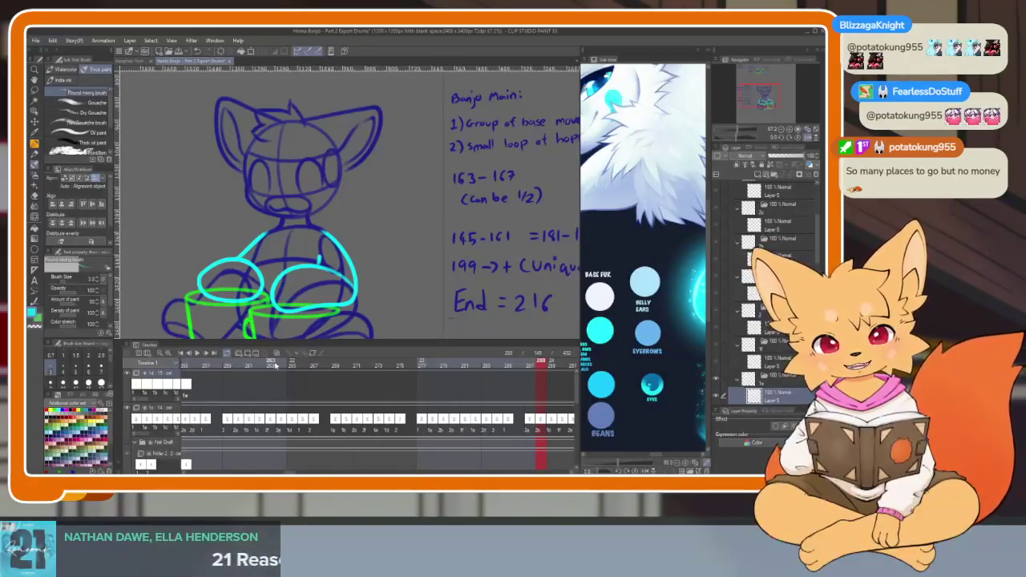
scroll(498, 407, "up", 2)
scroll(497, 408, "up", 3)
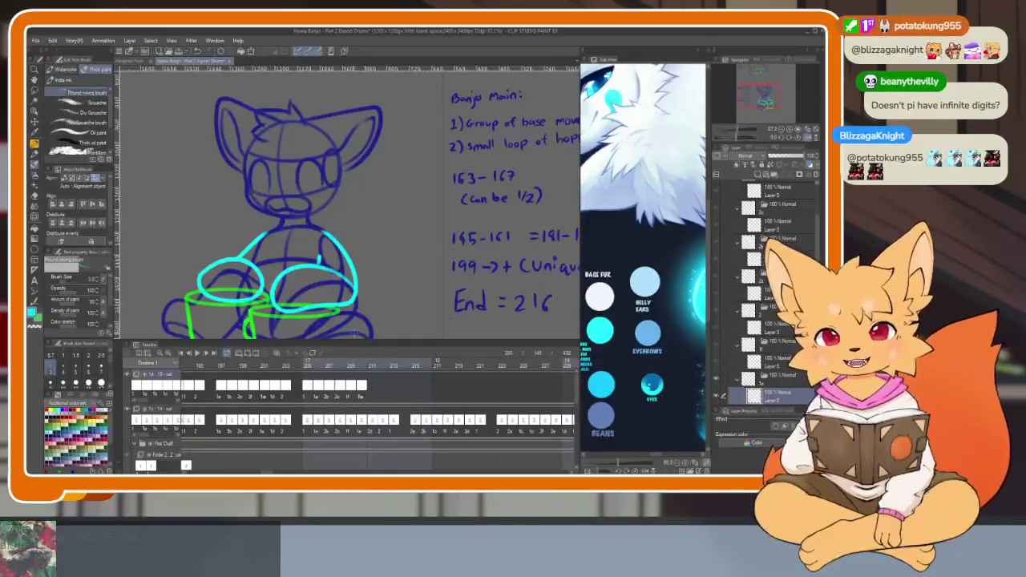
- Assign cels to frames 212–214 of the top track, with cel 2a on 214
right_click(372, 400)
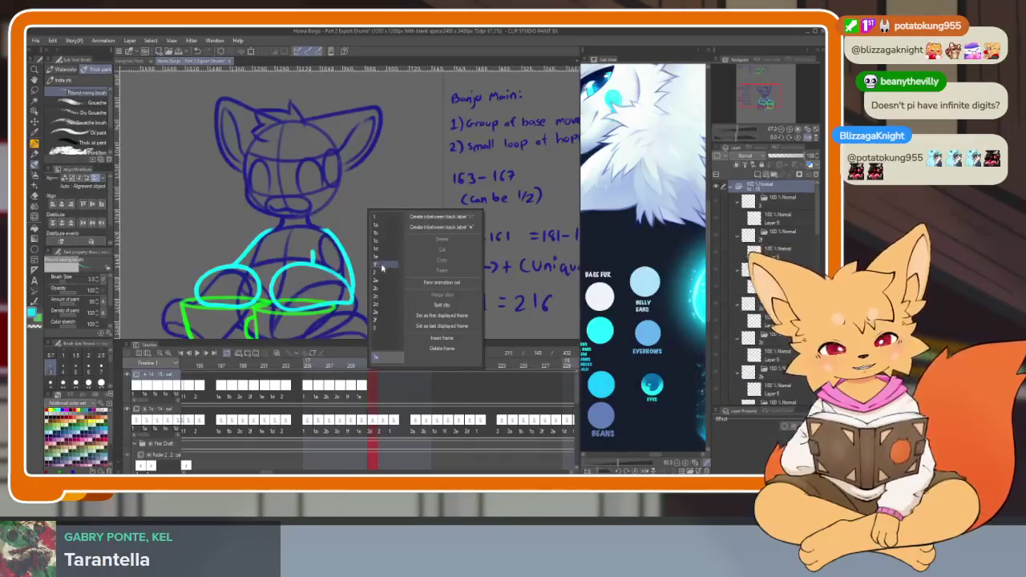
left_click(383, 386)
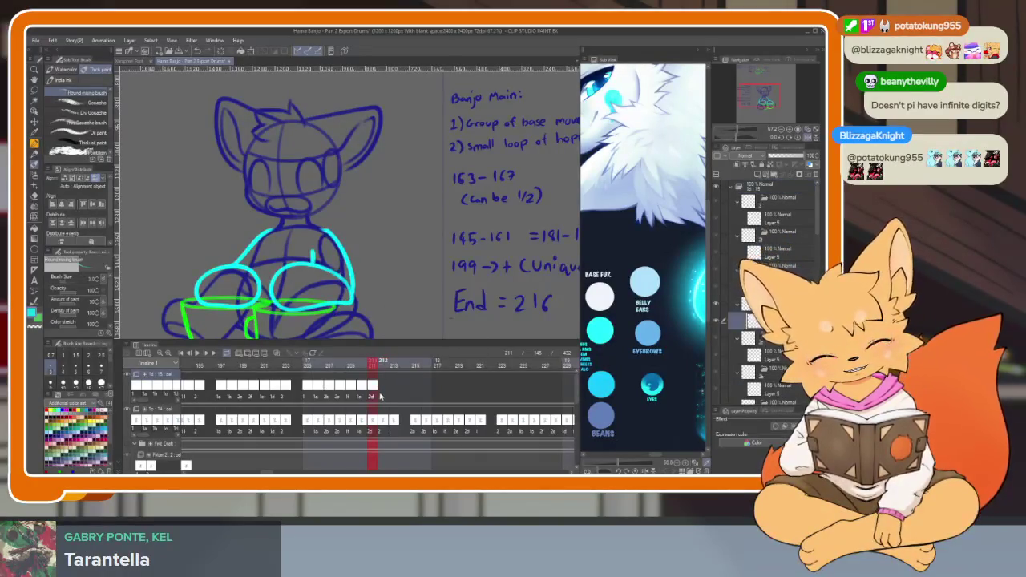
right_click(383, 386)
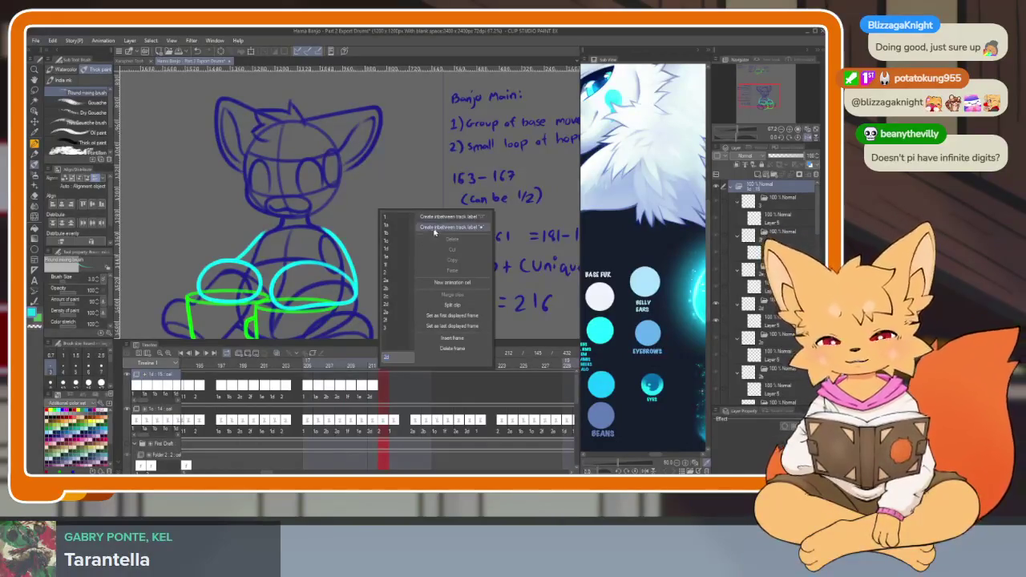
left_click(395, 275)
right_click(393, 396)
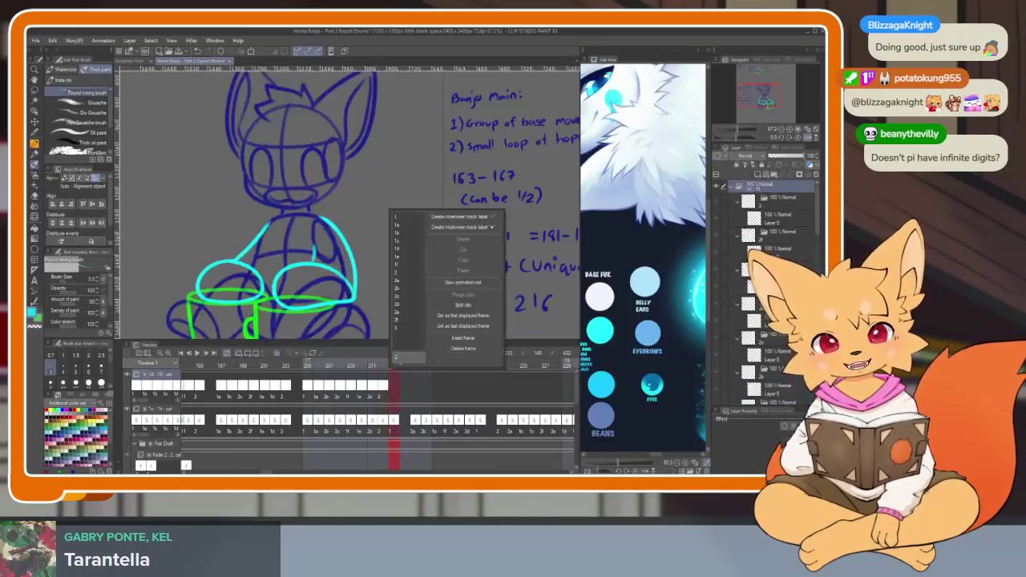
left_click(406, 221)
right_click(415, 396)
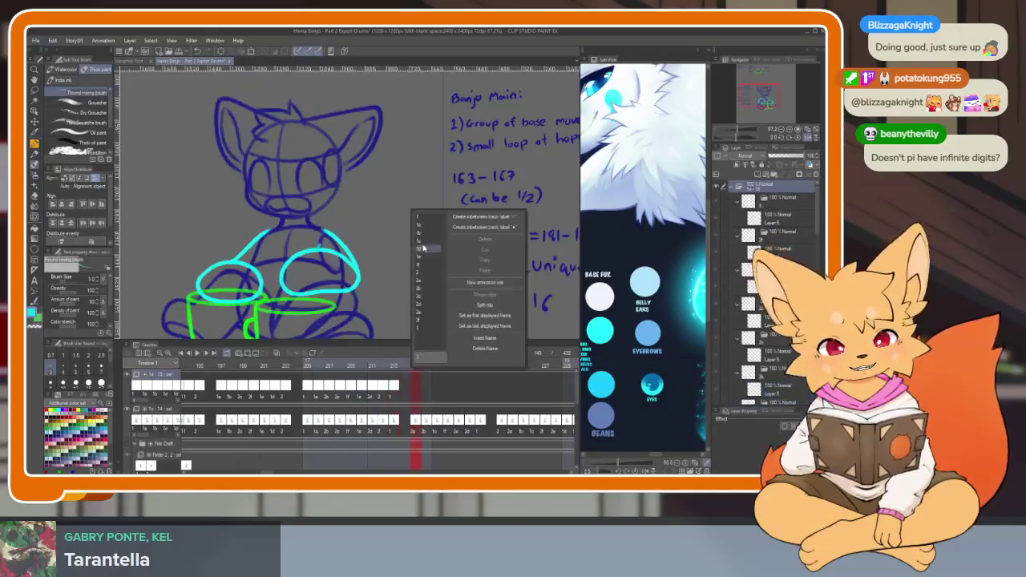
left_click(424, 285)
- Assign cels to frames 215–217, including 1c and 1e, then show the finished character file
right_click(427, 397)
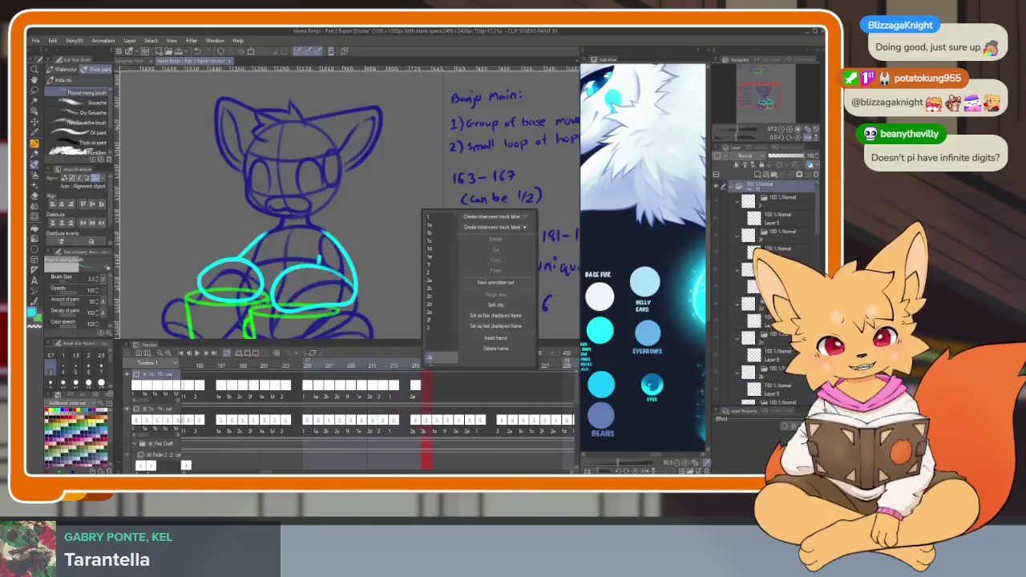
left_click(438, 278)
right_click(437, 397)
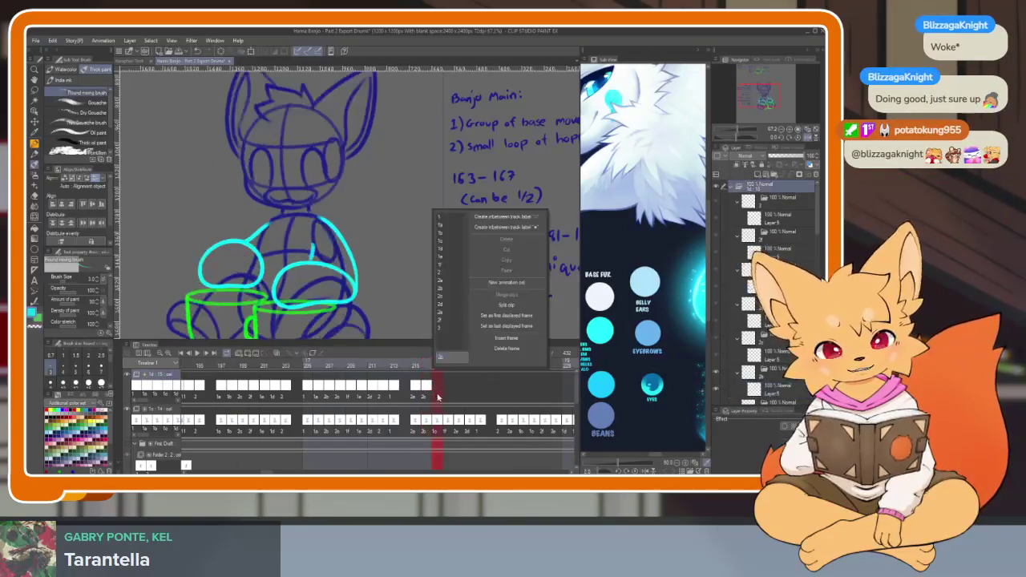
left_click(450, 240)
right_click(448, 397)
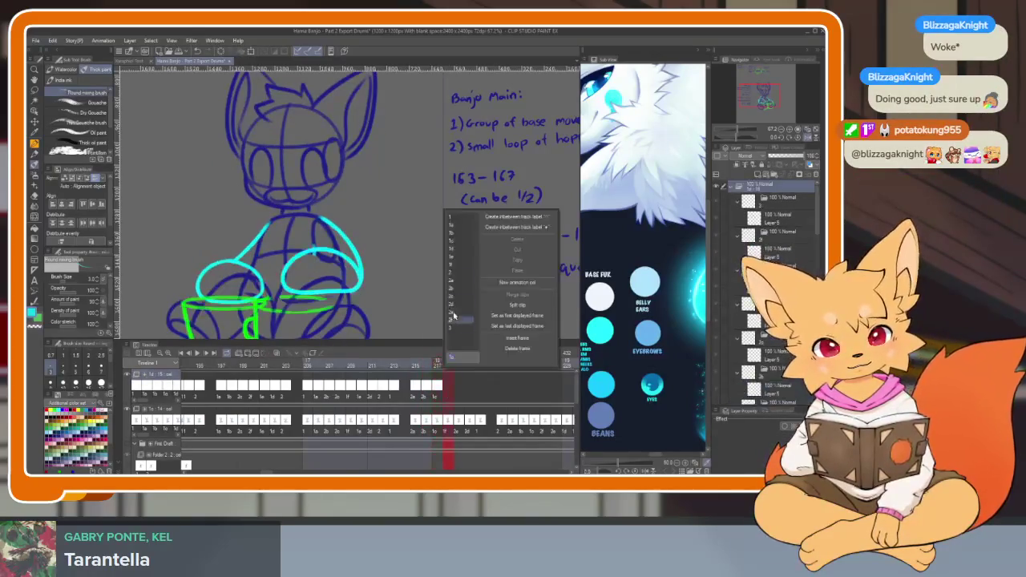
left_click(458, 262)
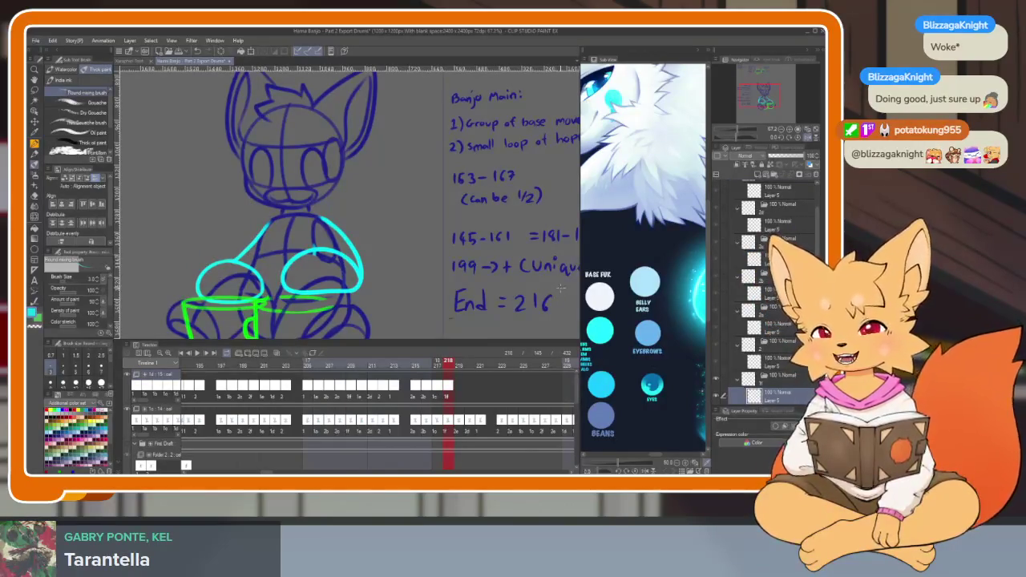
left_click(132, 61)
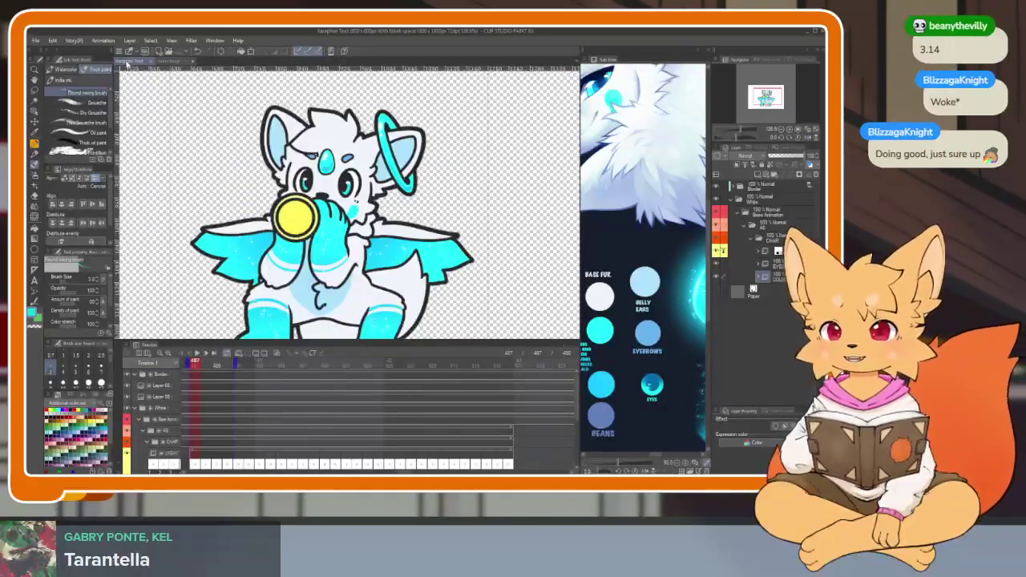
- Hide the panels to preview the winged character animation full-canvas, then restore them
key("Tab")
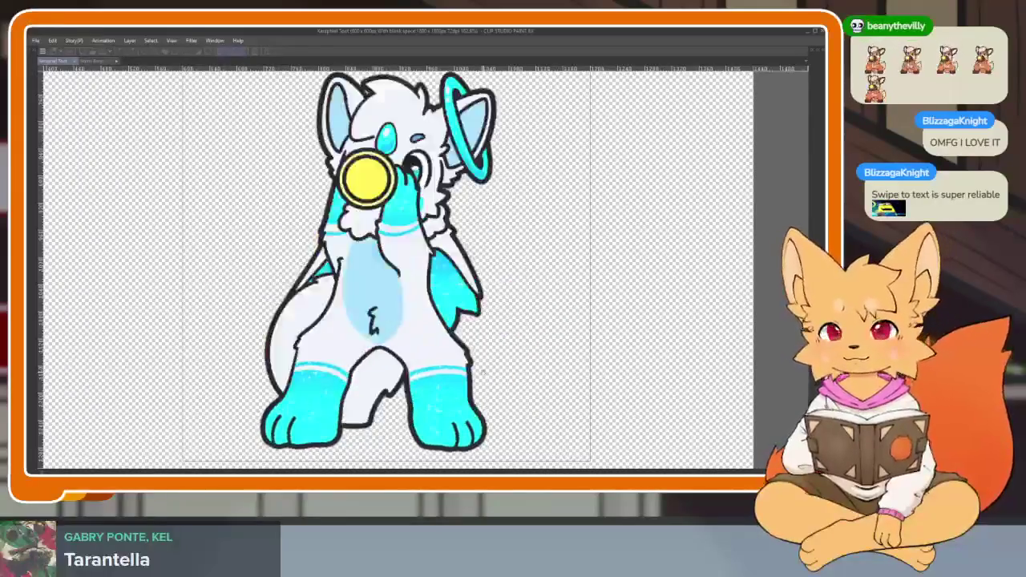
key("Tab")
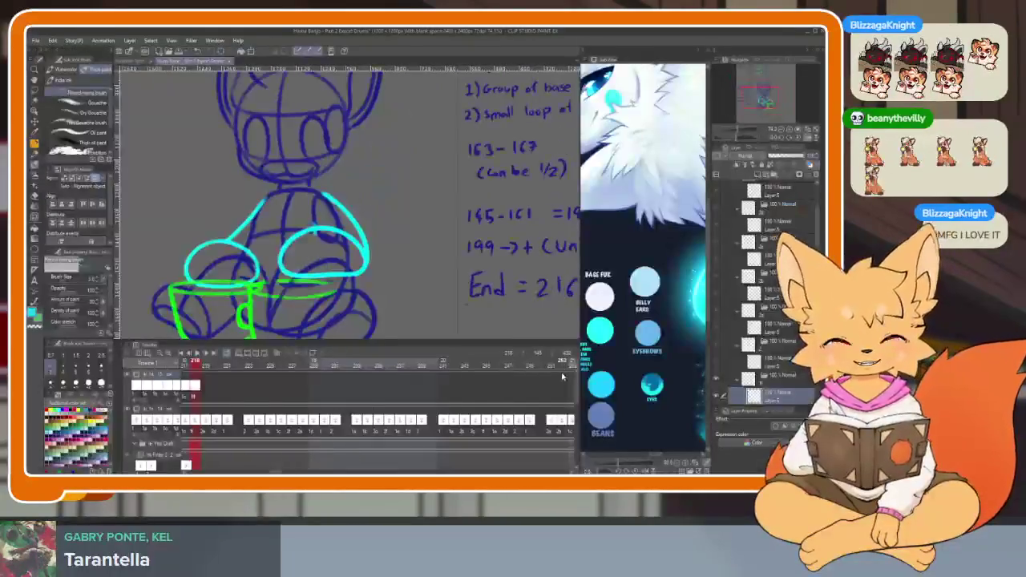
right_click(378, 398)
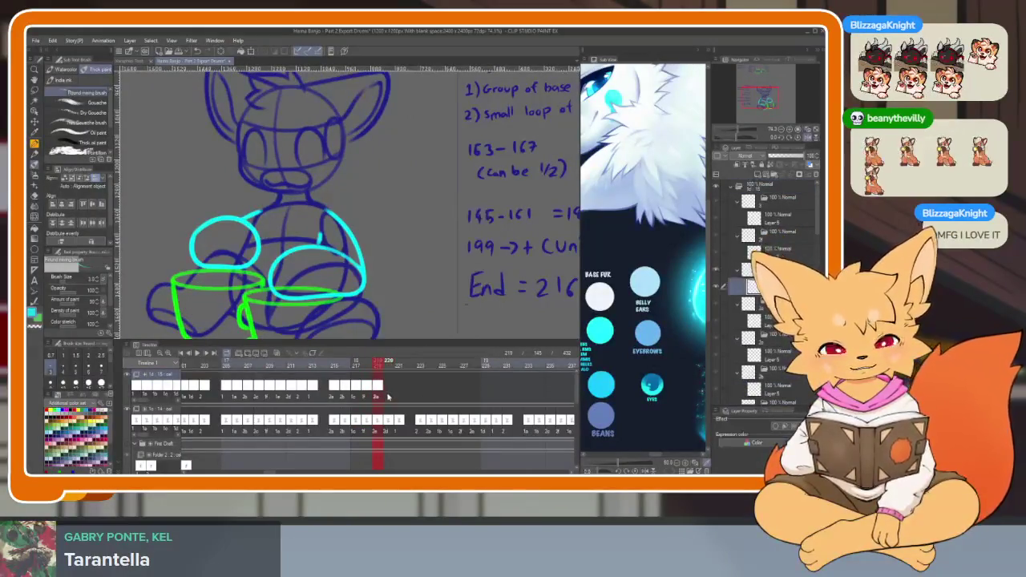
right_click(387, 396)
left_click(402, 306)
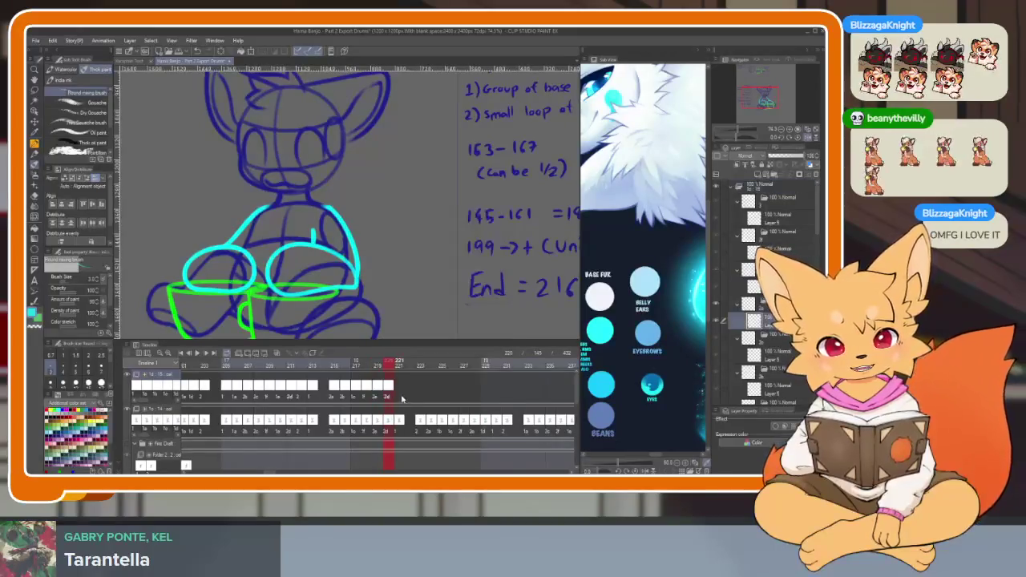
right_click(401, 399)
left_click(401, 221)
right_click(422, 401)
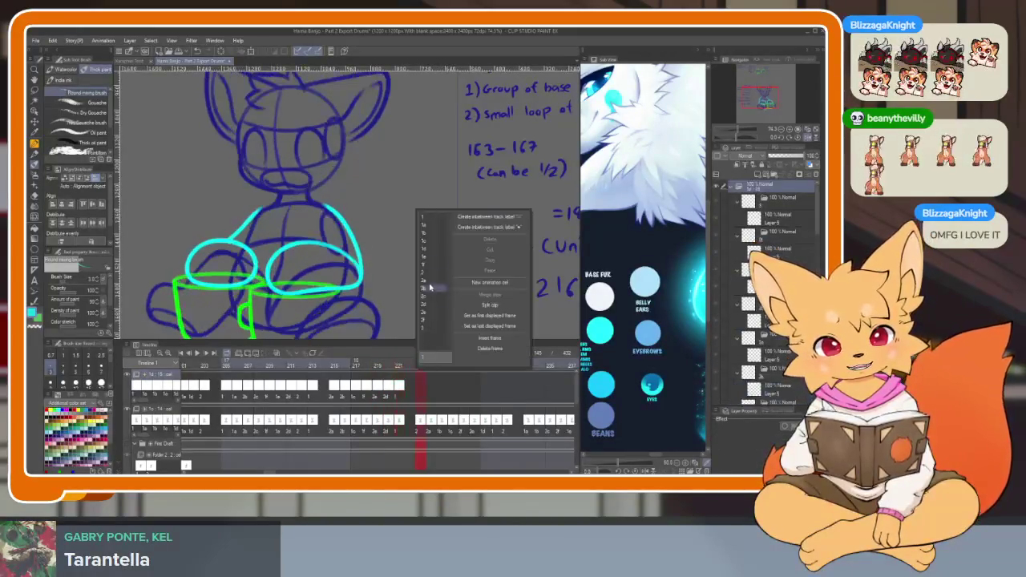
left_click(428, 274)
right_click(432, 387)
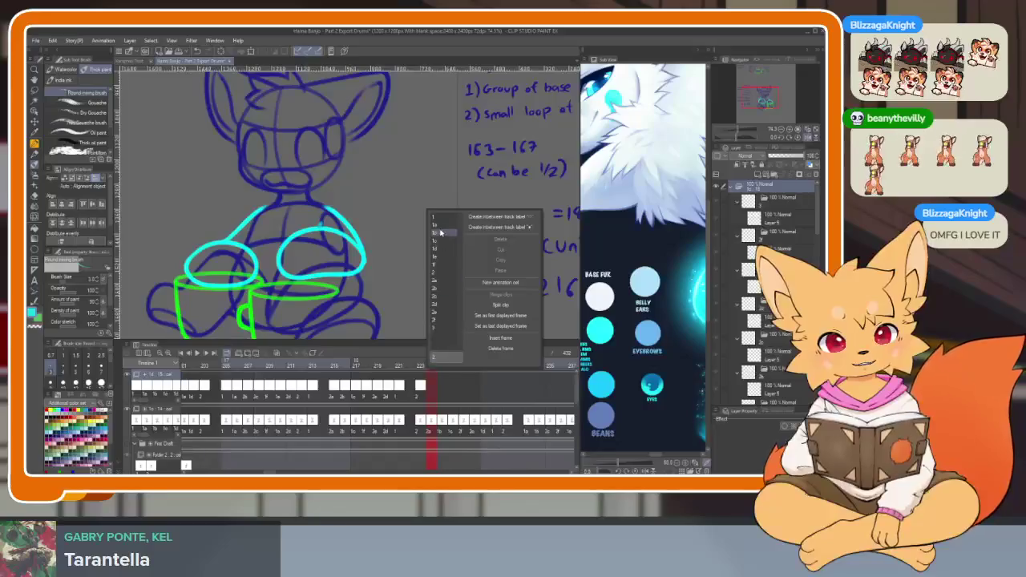
left_click(440, 290)
right_click(441, 386)
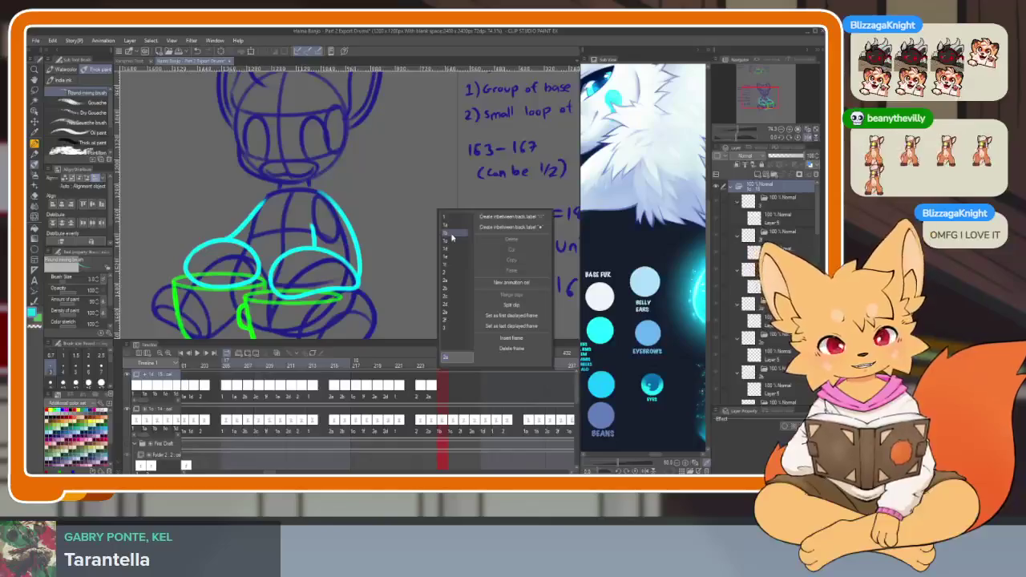
left_click(452, 237)
right_click(452, 386)
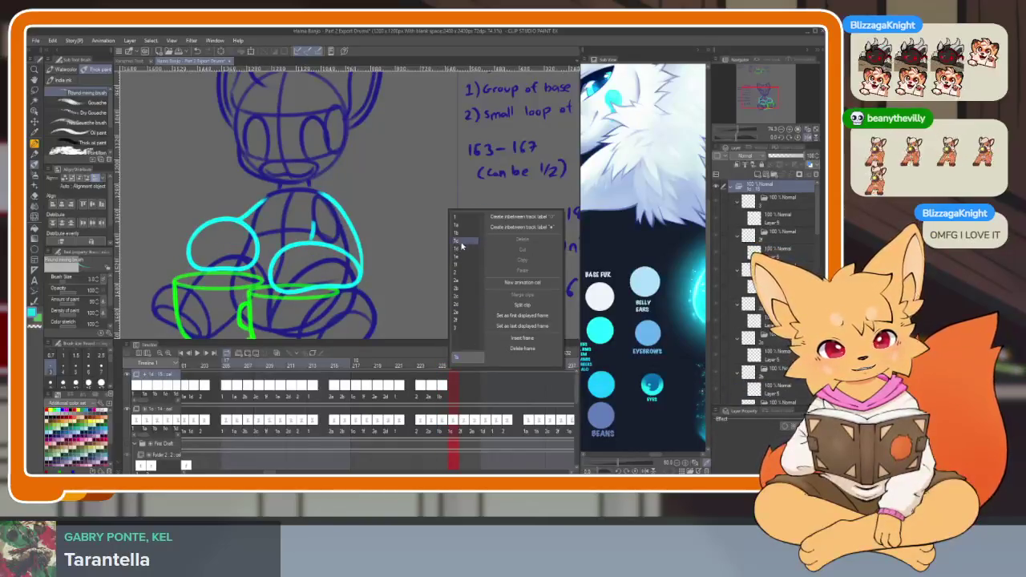
left_click(462, 246)
right_click(464, 397)
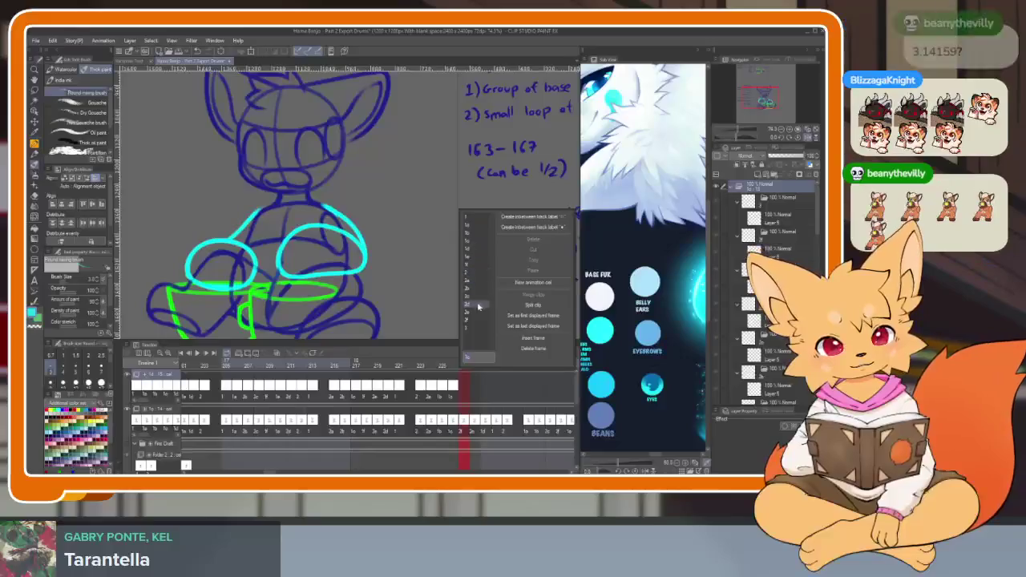
left_click(513, 404)
scroll(505, 405, "right", 3)
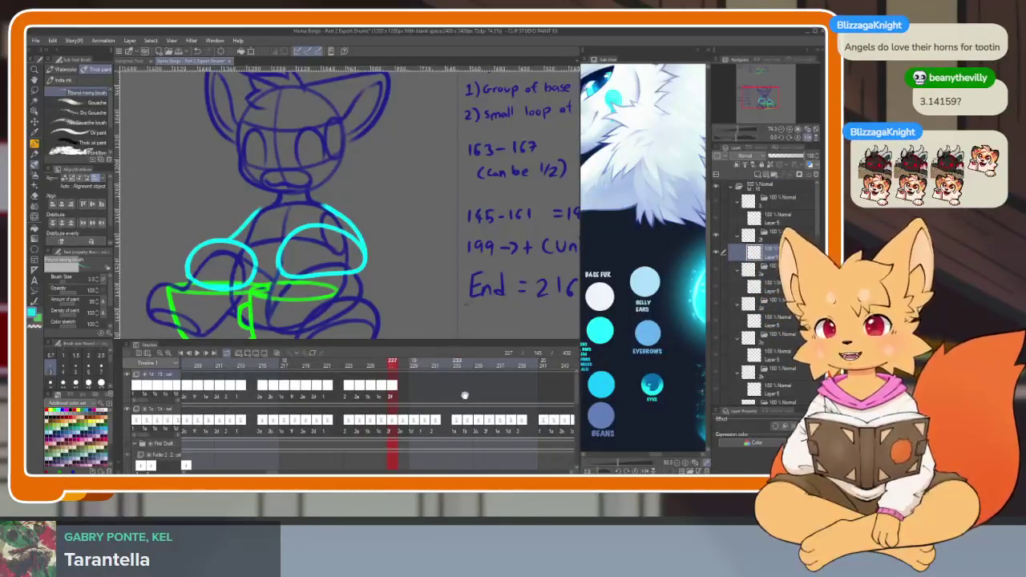
scroll(456, 398, "right", 1)
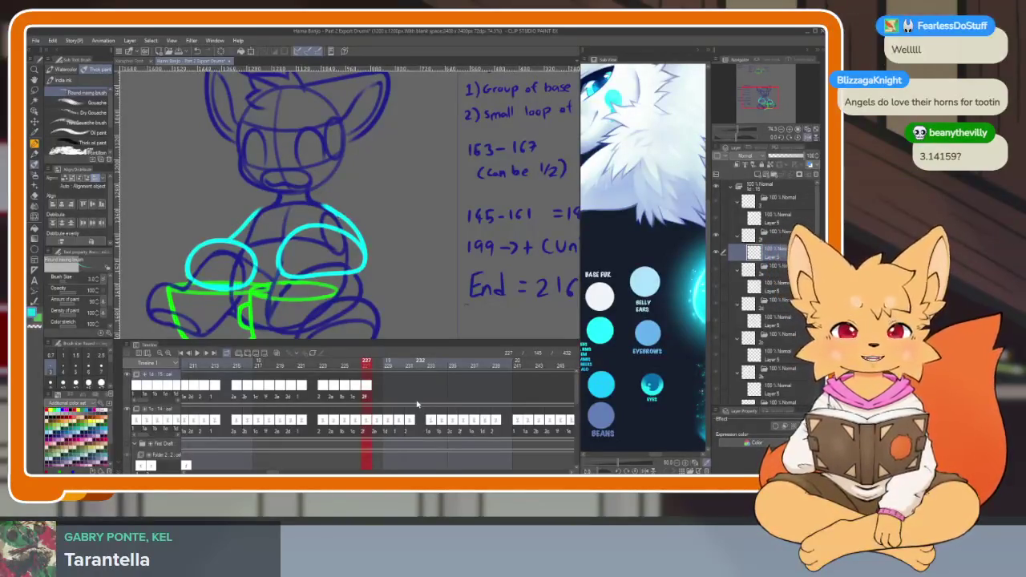
right_click(377, 399)
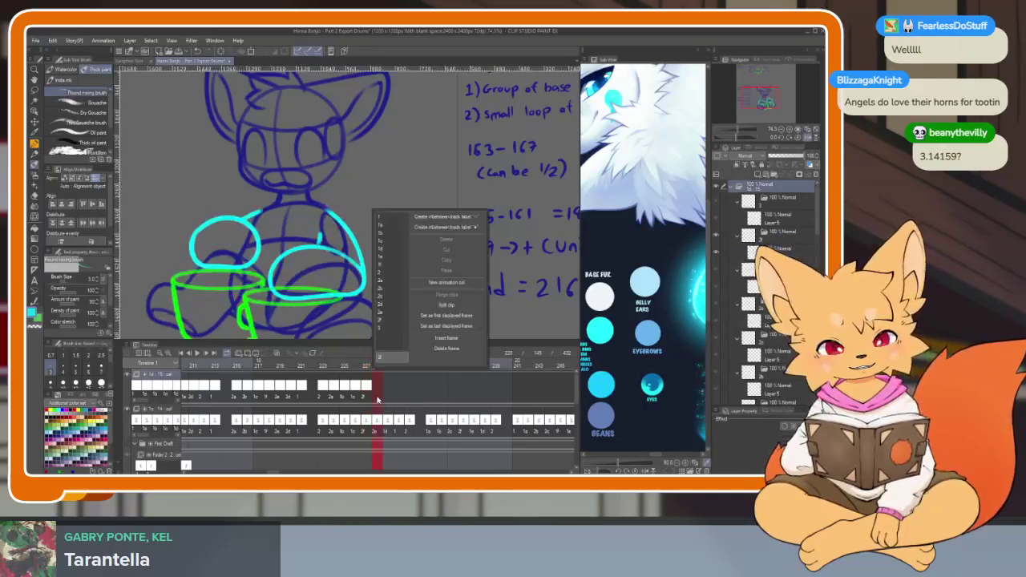
left_click(388, 314)
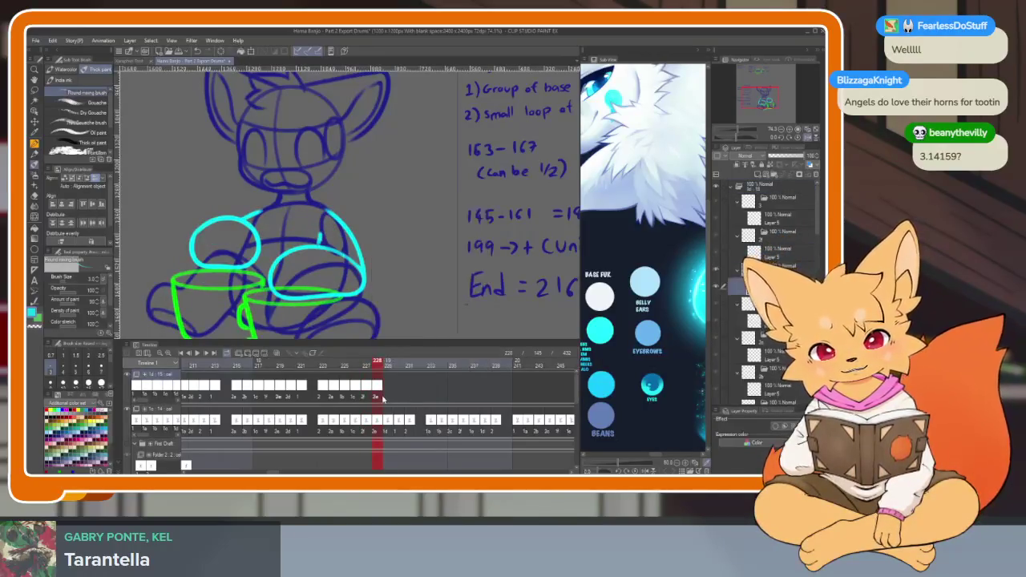
right_click(388, 399)
left_click(399, 256)
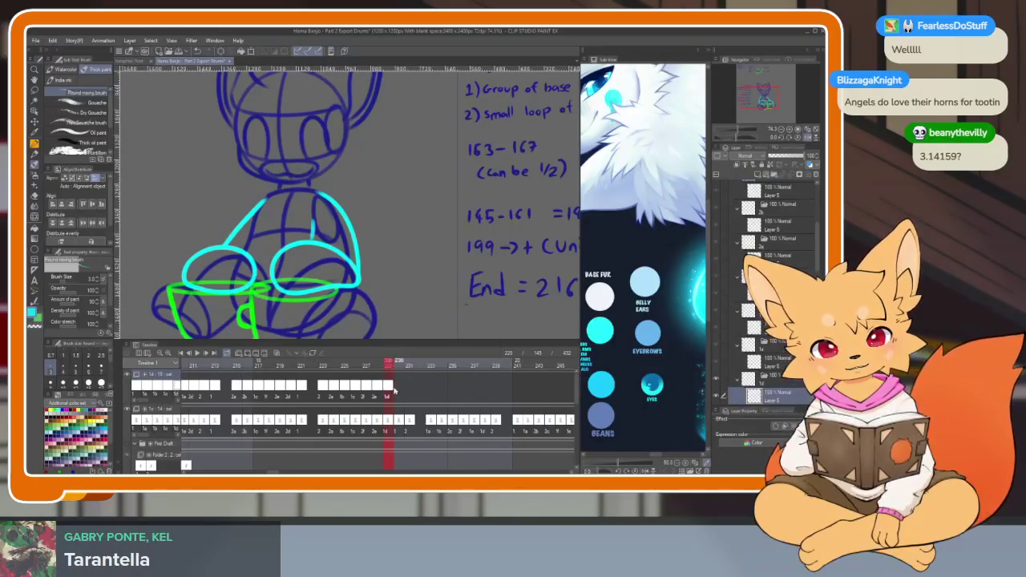
right_click(399, 399)
left_click(407, 227)
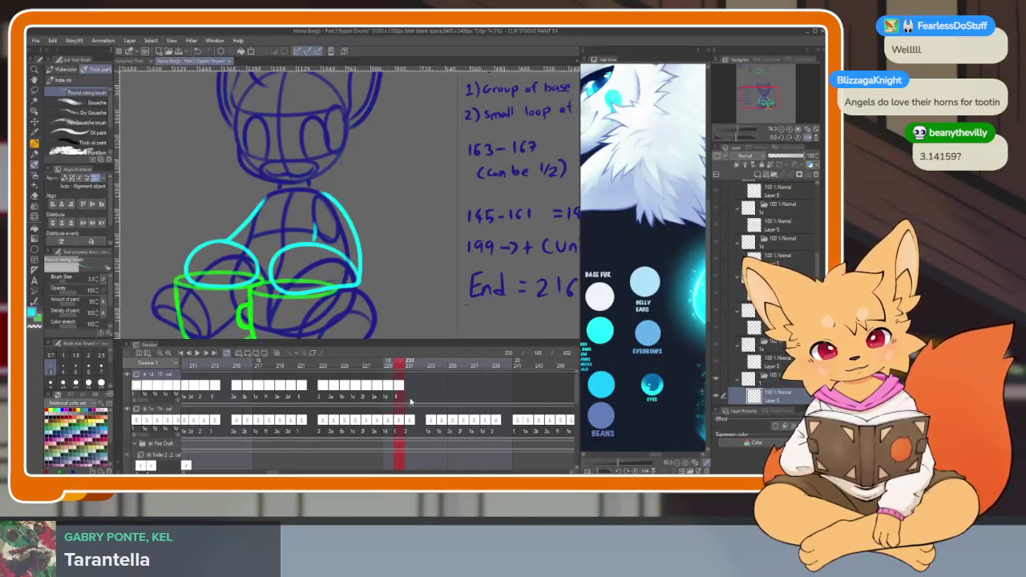
right_click(410, 399)
left_click(424, 284)
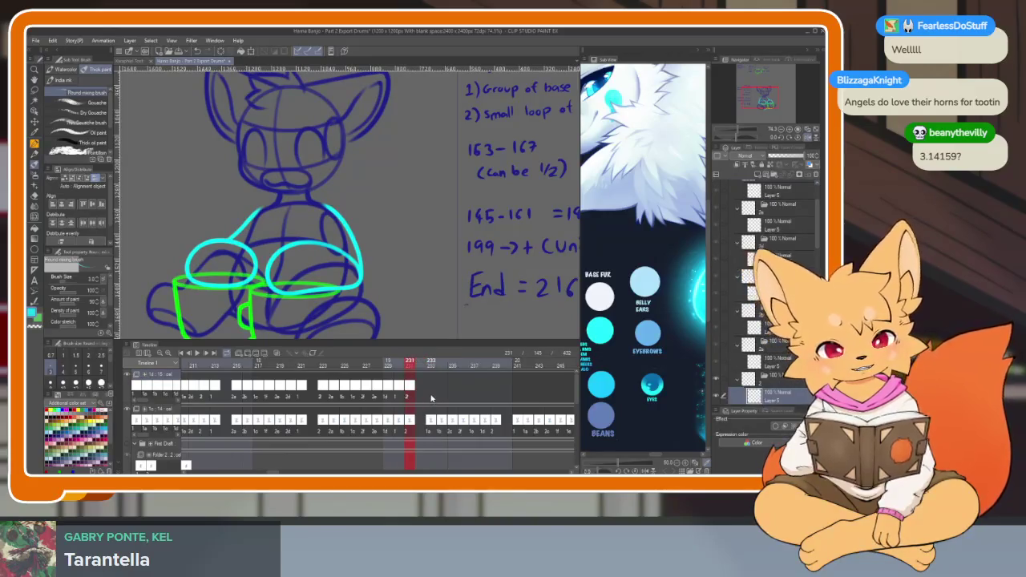
right_click(430, 399)
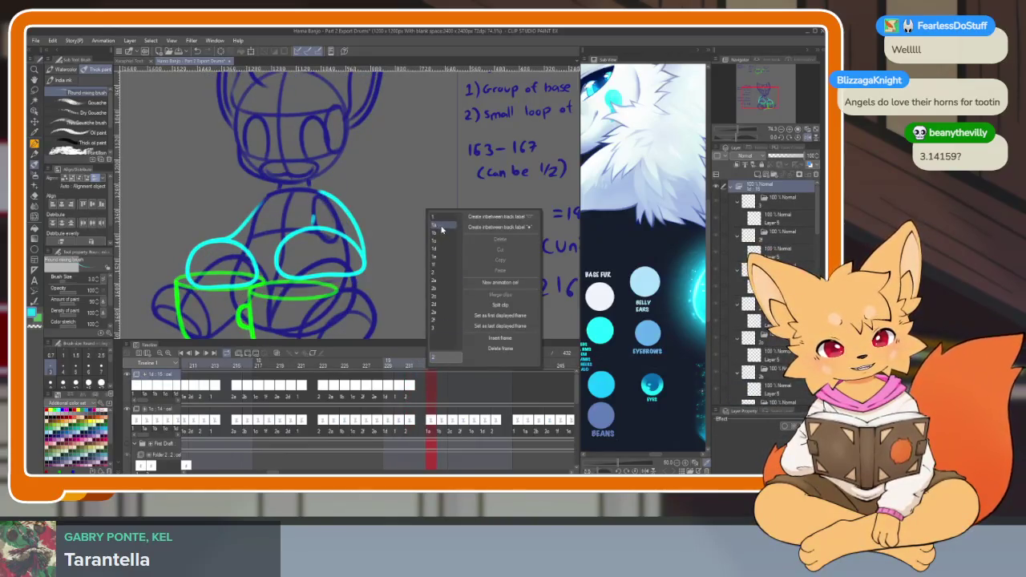
left_click(441, 230)
right_click(442, 398)
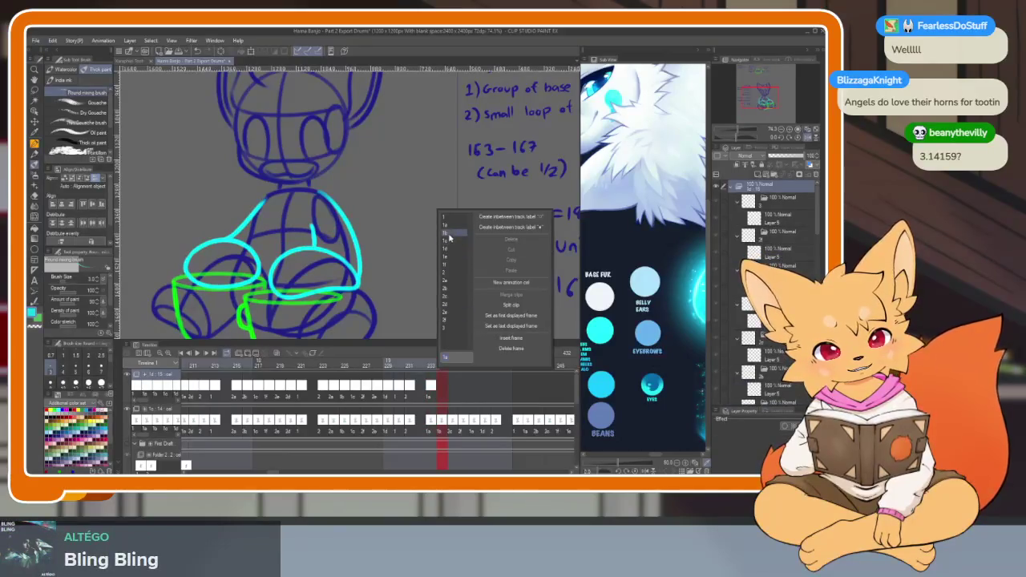
left_click(450, 235)
right_click(453, 391)
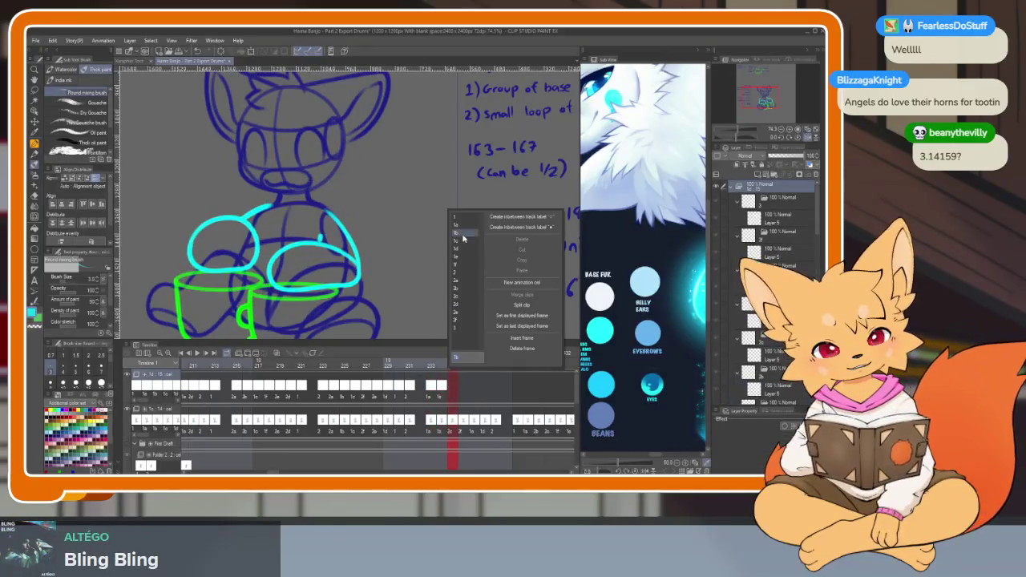
left_click(464, 303)
right_click(460, 398)
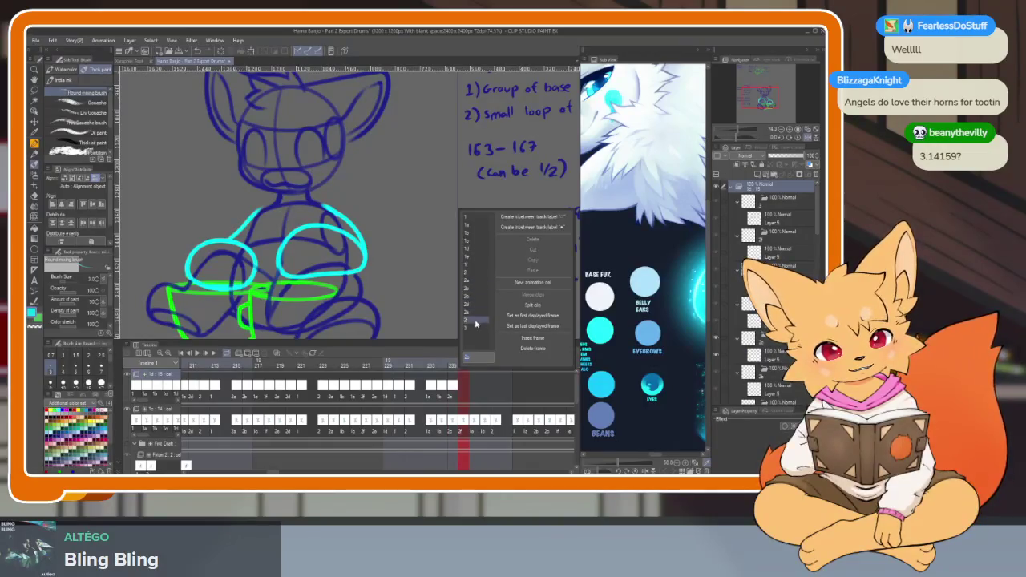
left_click(474, 322)
right_click(473, 398)
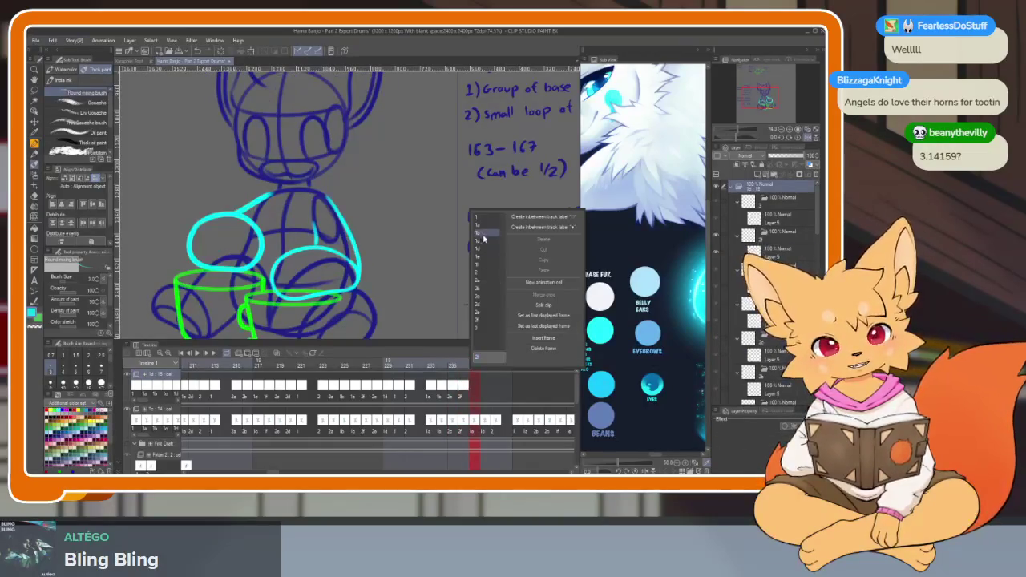
left_click(484, 261)
right_click(485, 399)
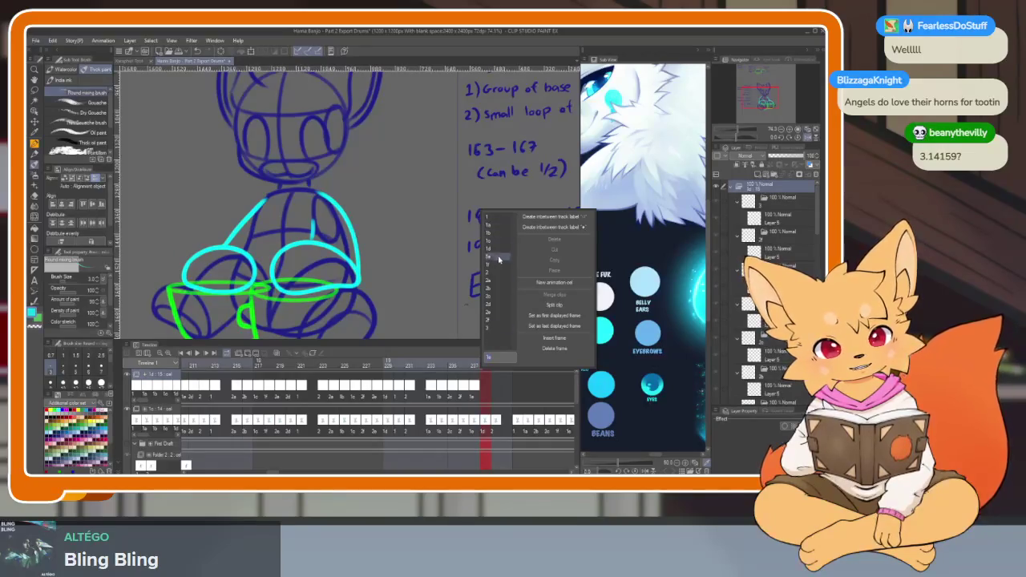
left_click(498, 257)
right_click(496, 387)
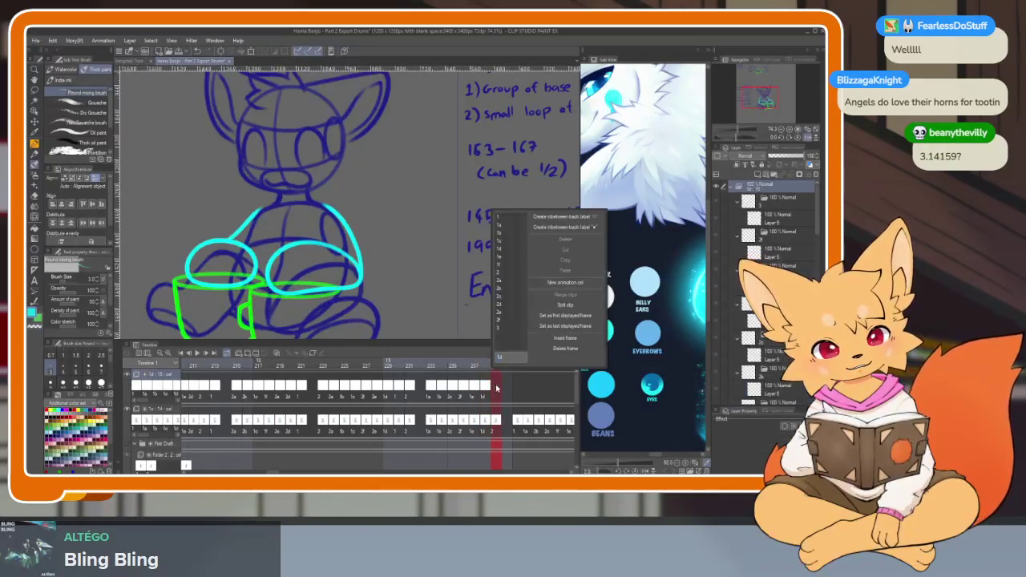
left_click(505, 299)
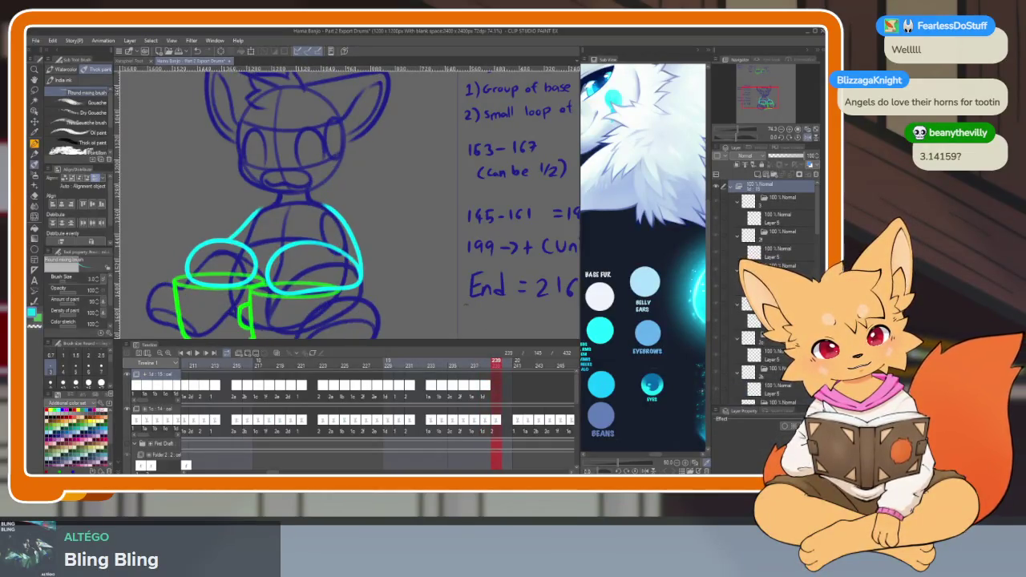
right_click(517, 388)
left_click(525, 226)
right_click(527, 386)
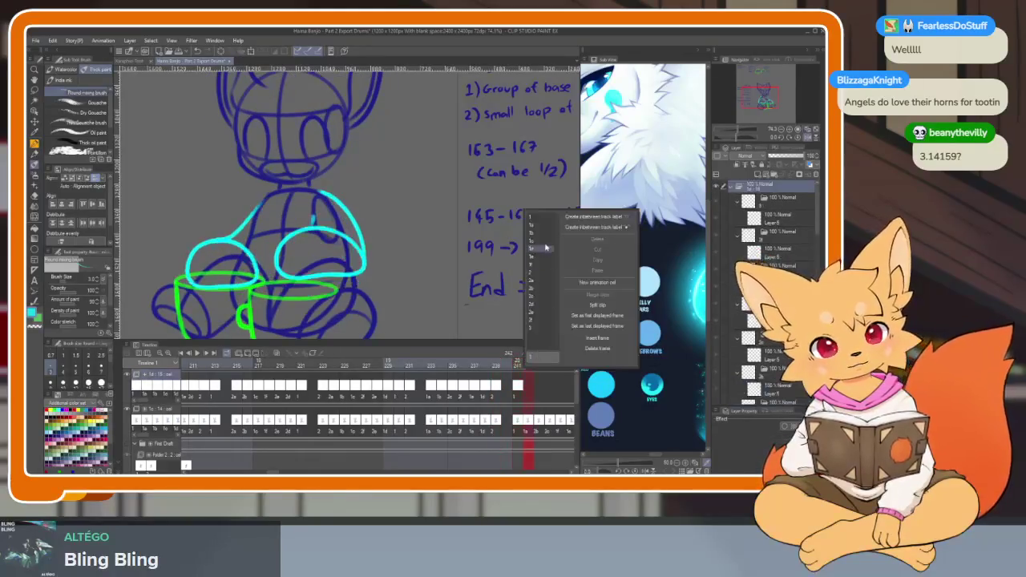
left_click(538, 228)
right_click(541, 391)
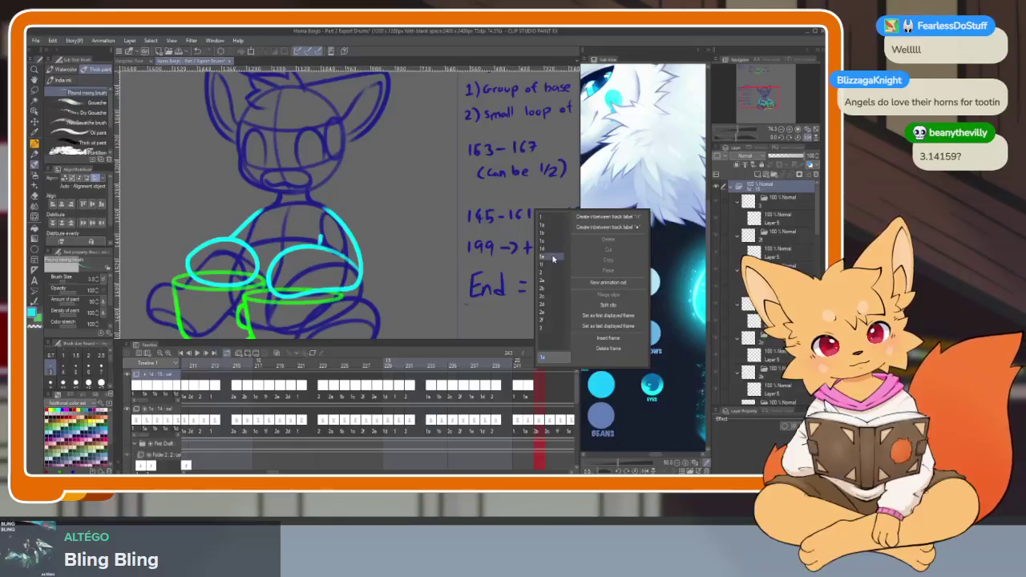
left_click(555, 297)
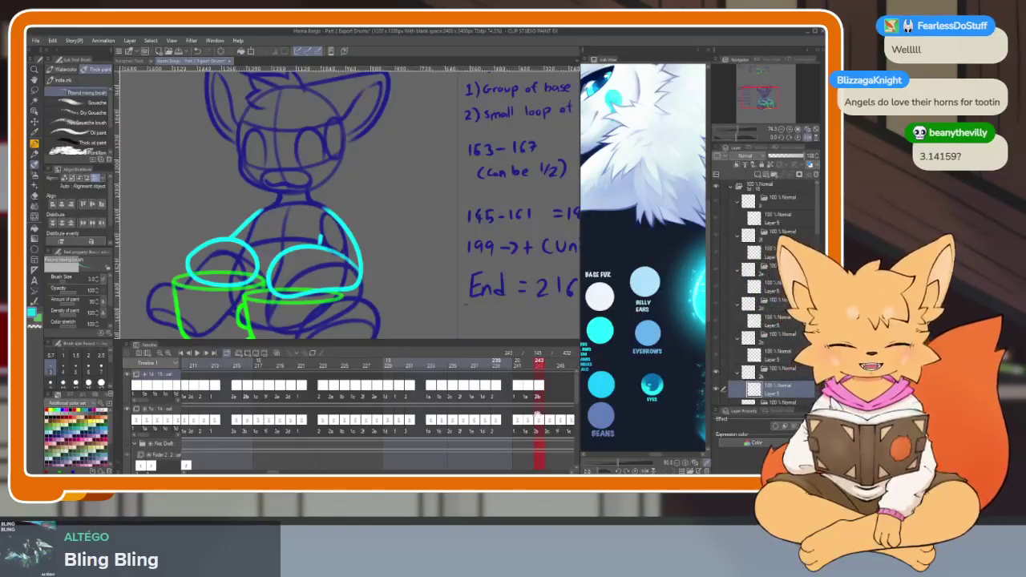
scroll(345, 428, "right", 3)
scroll(289, 437, "right", 3)
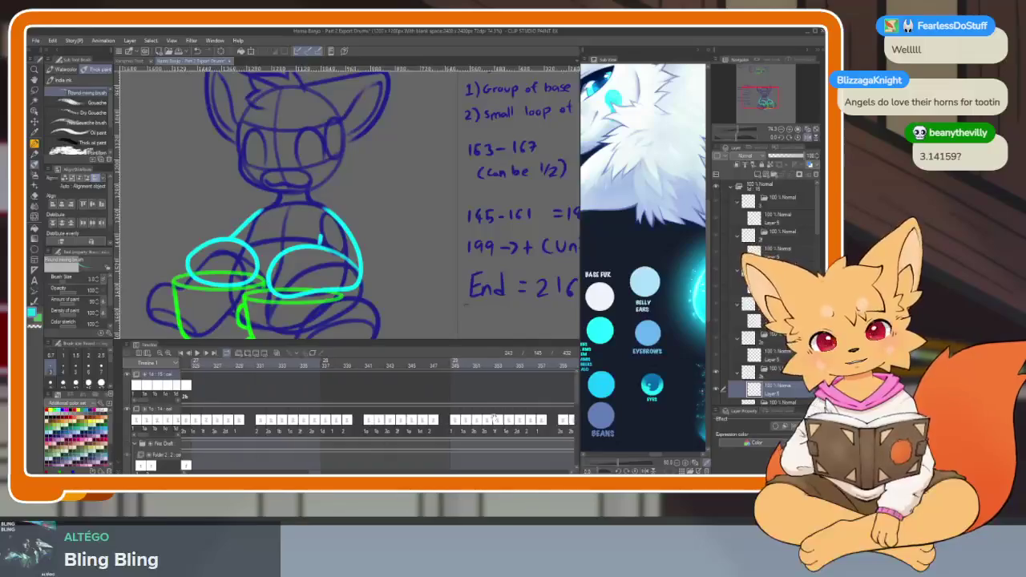
scroll(305, 428, "right", 2)
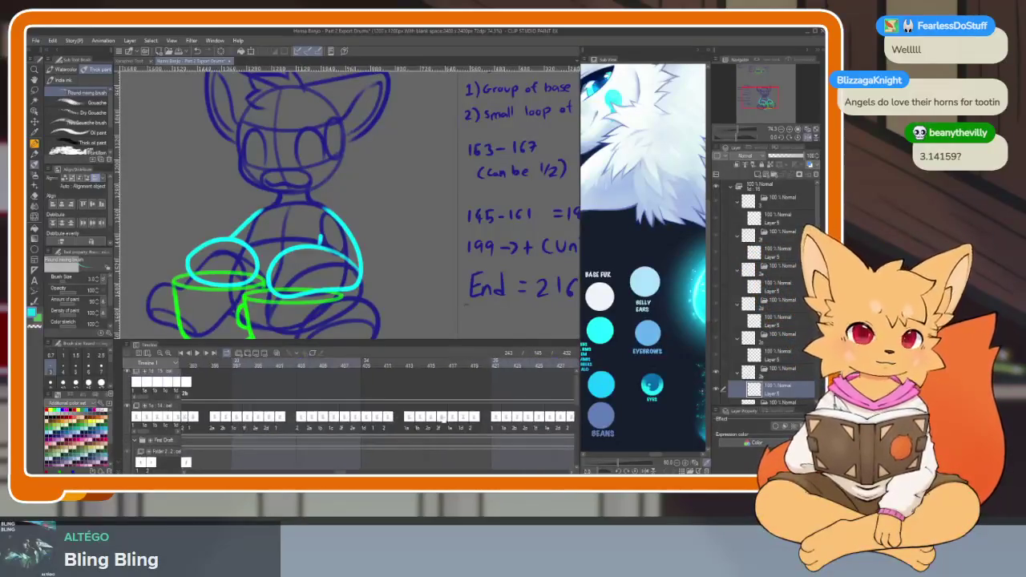
scroll(344, 413, "right", 2)
scroll(351, 407, "left", 4)
scroll(361, 409, "left", 4)
scroll(385, 409, "left", 4)
scroll(432, 410, "left", 4)
scroll(431, 410, "left", 4)
scroll(436, 423, "left", 3)
scroll(439, 433, "right", 1)
scroll(449, 427, "right", 2)
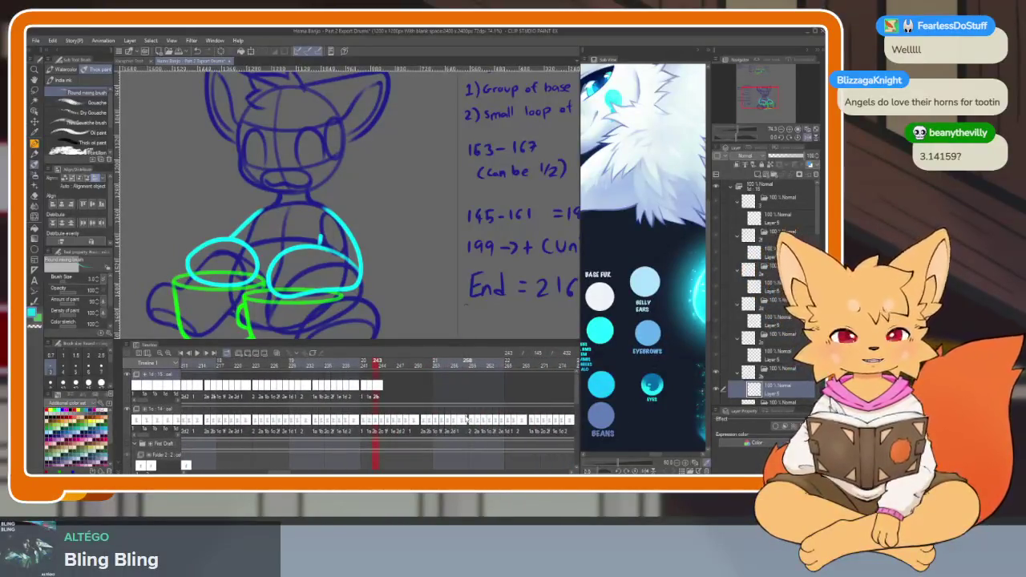
scroll(394, 402, "up", 1)
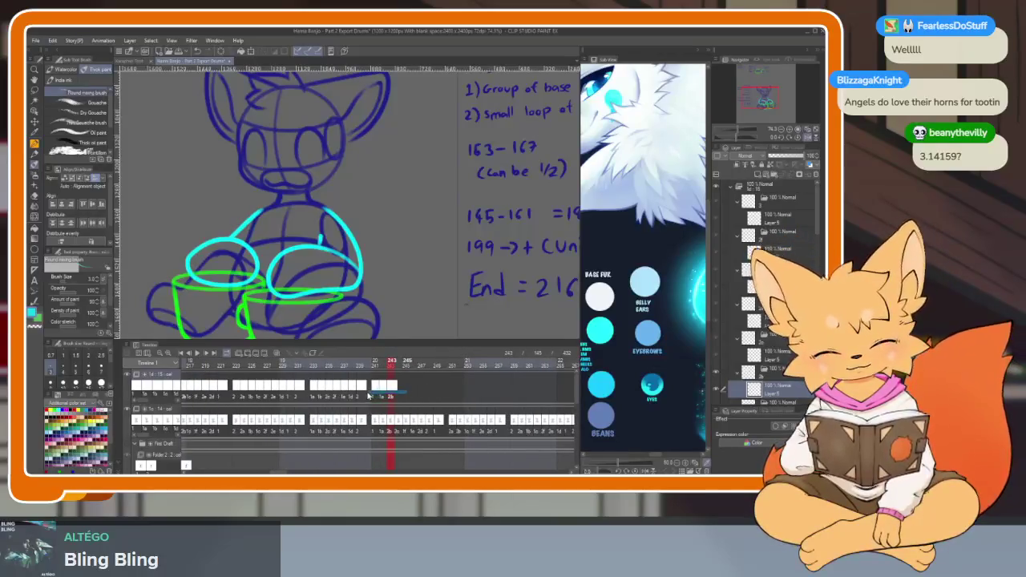
mouse_move(462, 402)
left_mouse_down()
mouse_move(537, 402)
mouse_move(521, 409)
left_mouse_up()
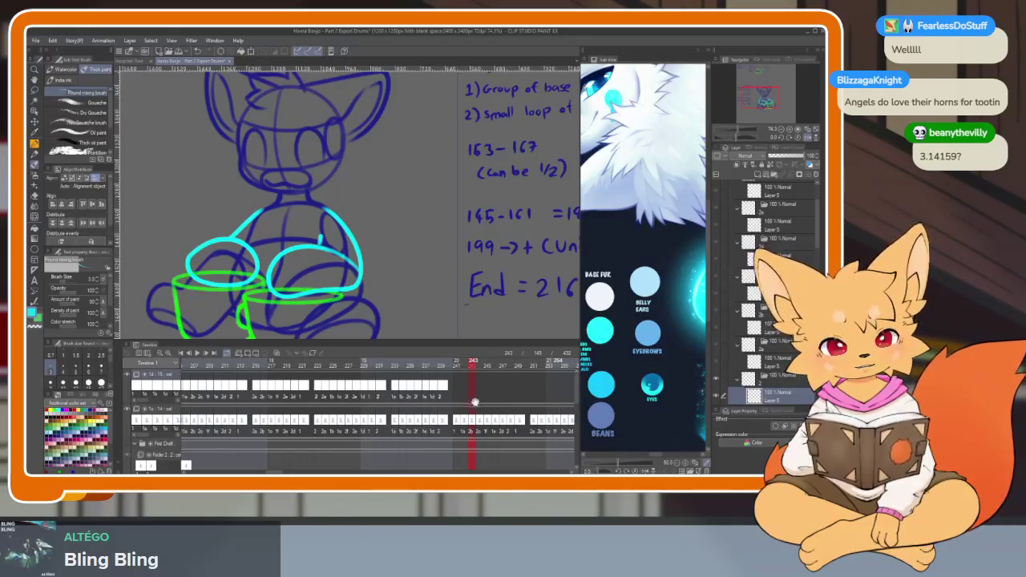
left_click_drag(475, 401, 526, 422)
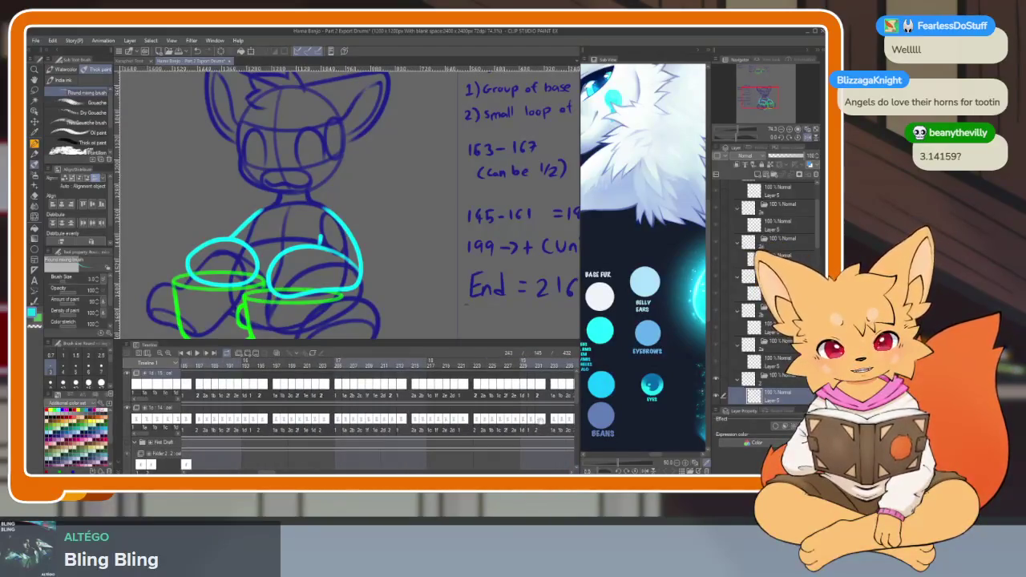
scroll(541, 408, "right", 3)
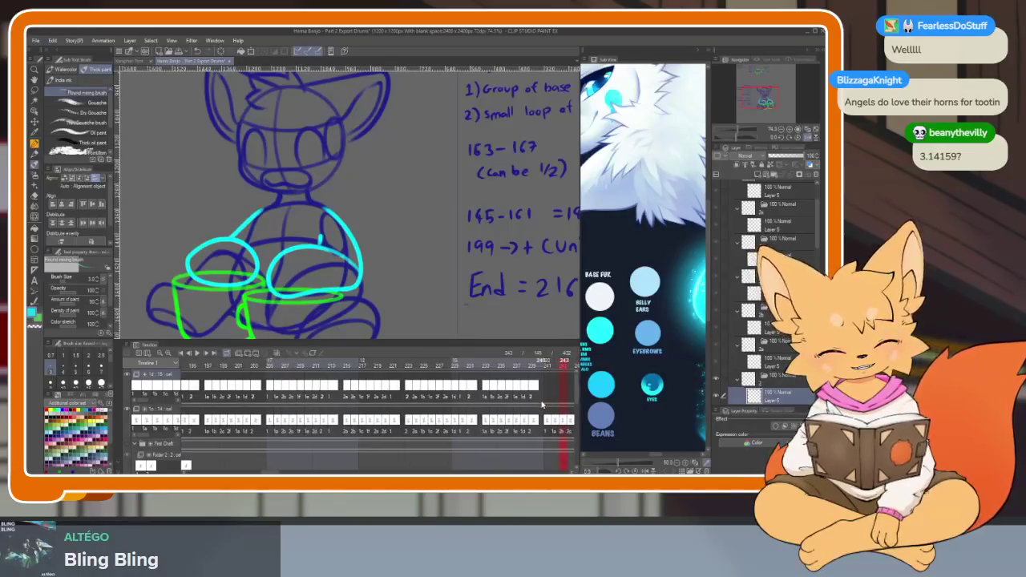
left_click_drag(447, 393, 250, 398)
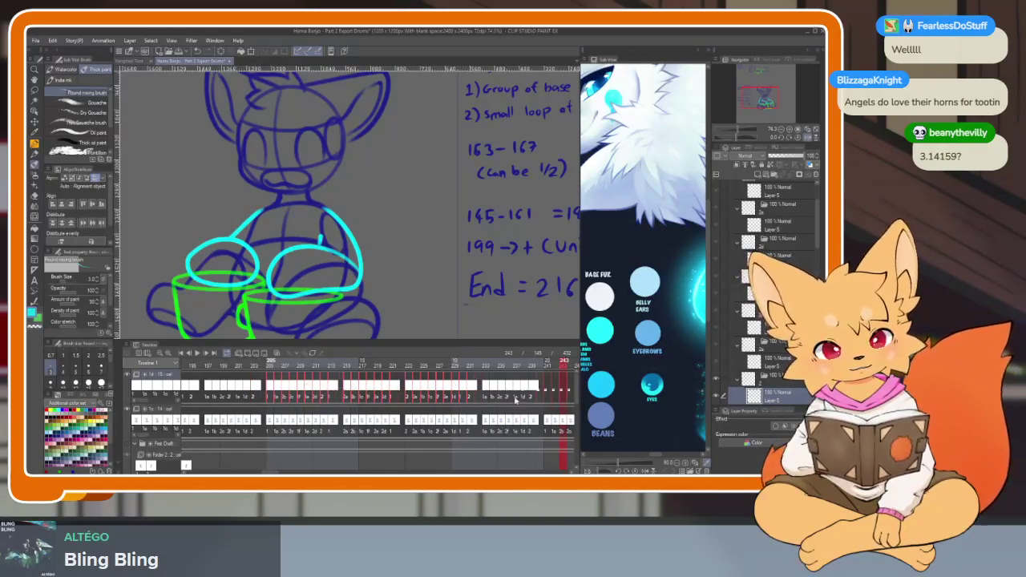
scroll(525, 423, "right", 6)
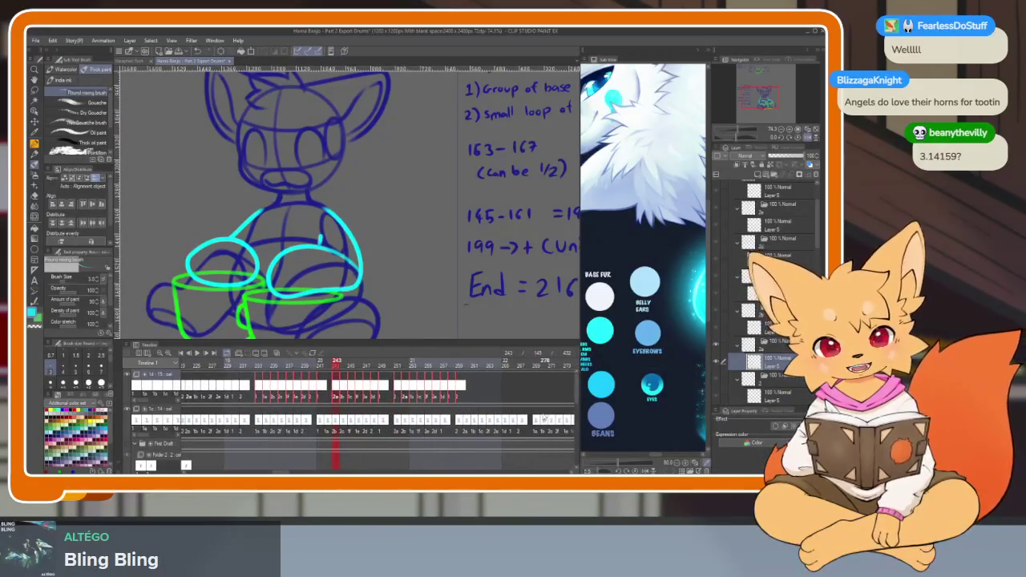
scroll(499, 418, "left", 3)
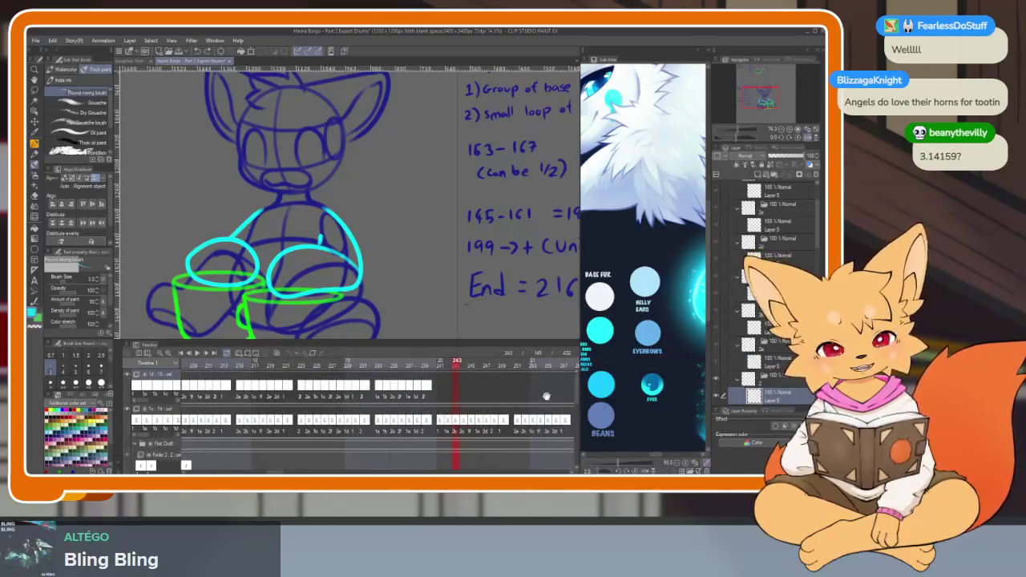
scroll(536, 391, "right", 2)
scroll(507, 398, "left", 2)
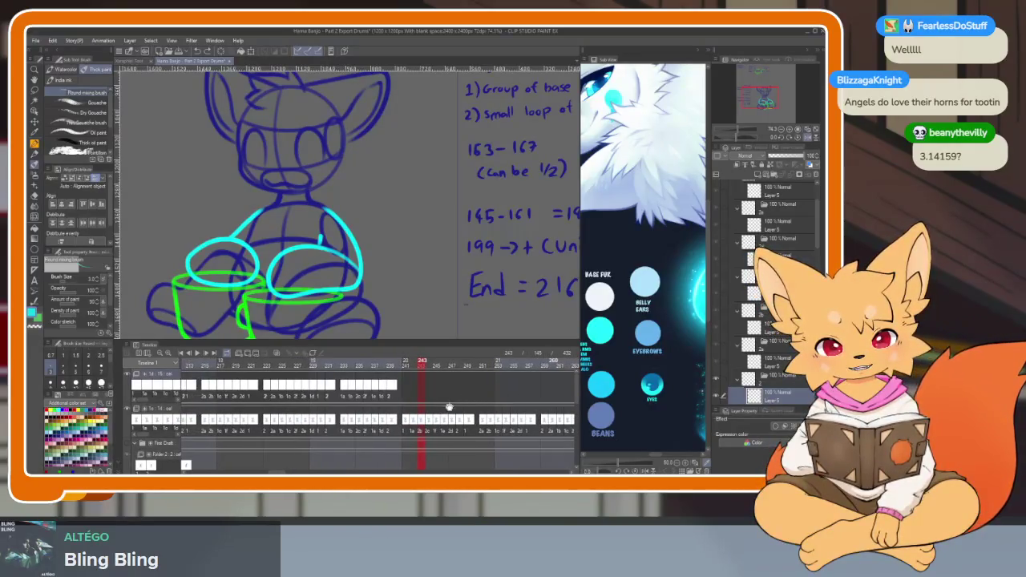
scroll(449, 407, "left", 1)
scroll(497, 406, "left", 1)
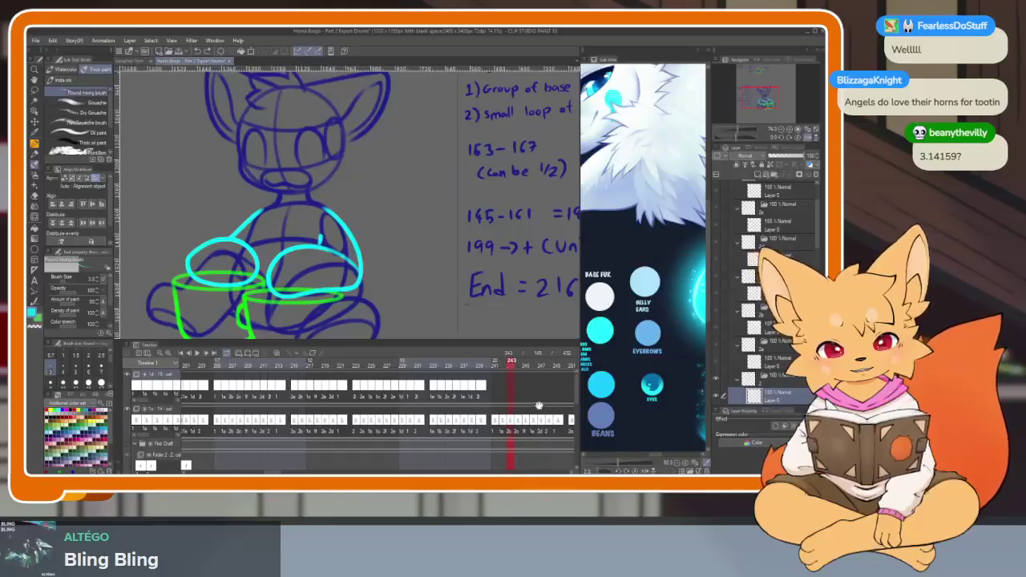
scroll(537, 399, "right", 2)
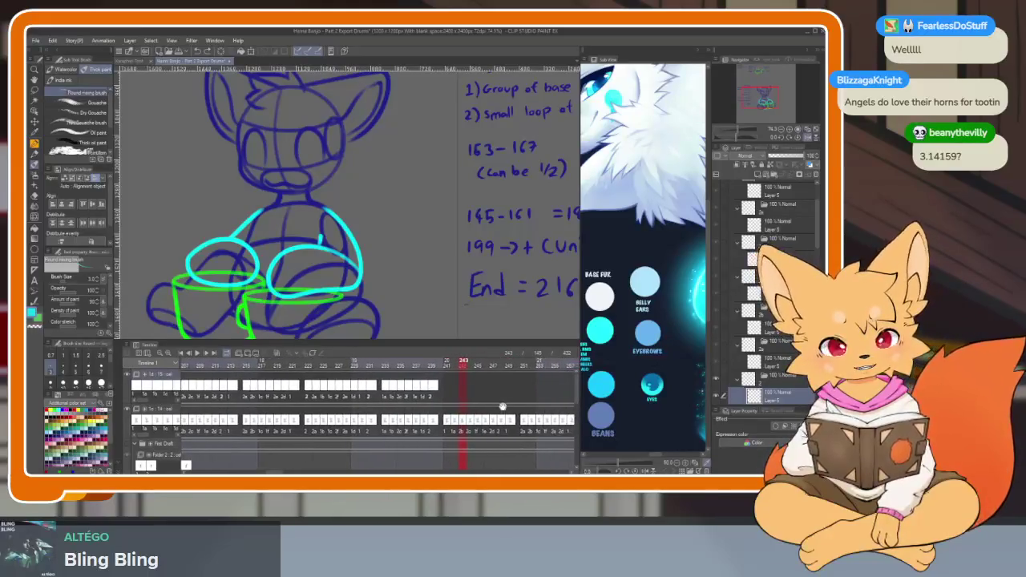
scroll(489, 403, "right", 3)
scroll(477, 401, "right", 4)
scroll(465, 398, "right", 3)
scroll(469, 395, "right", 1)
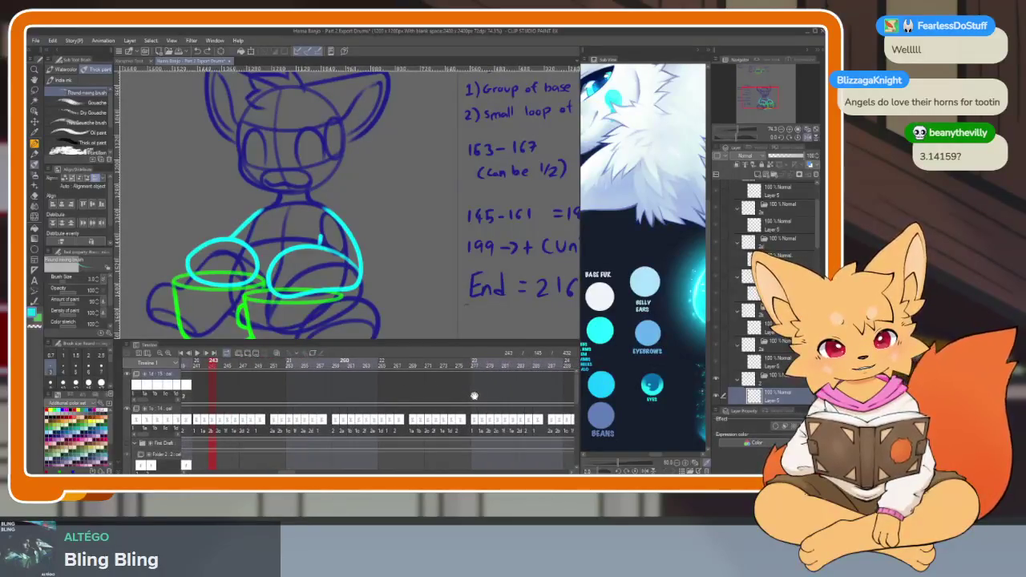
scroll(473, 397, "left", 2)
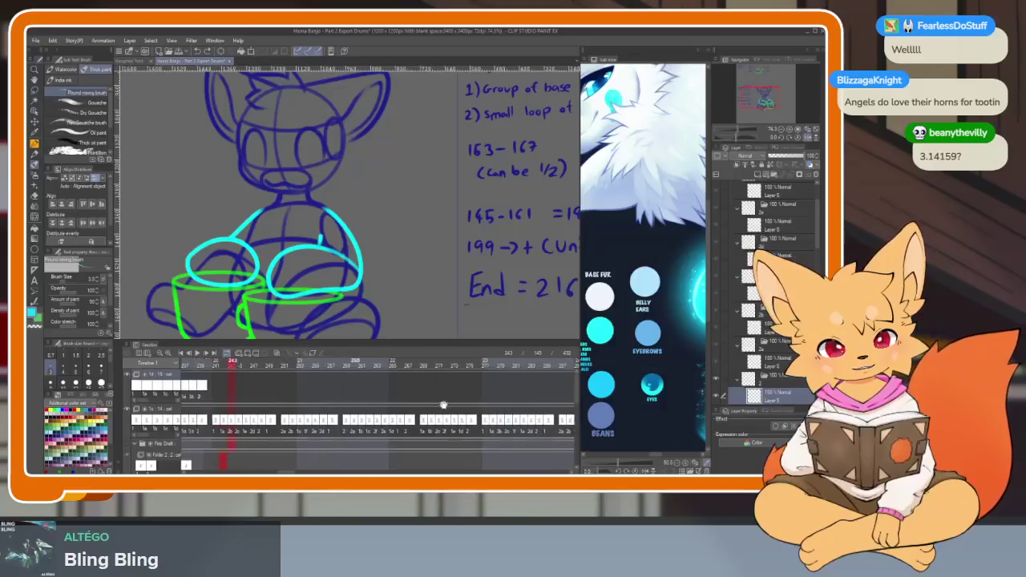
scroll(485, 405, "left", 1)
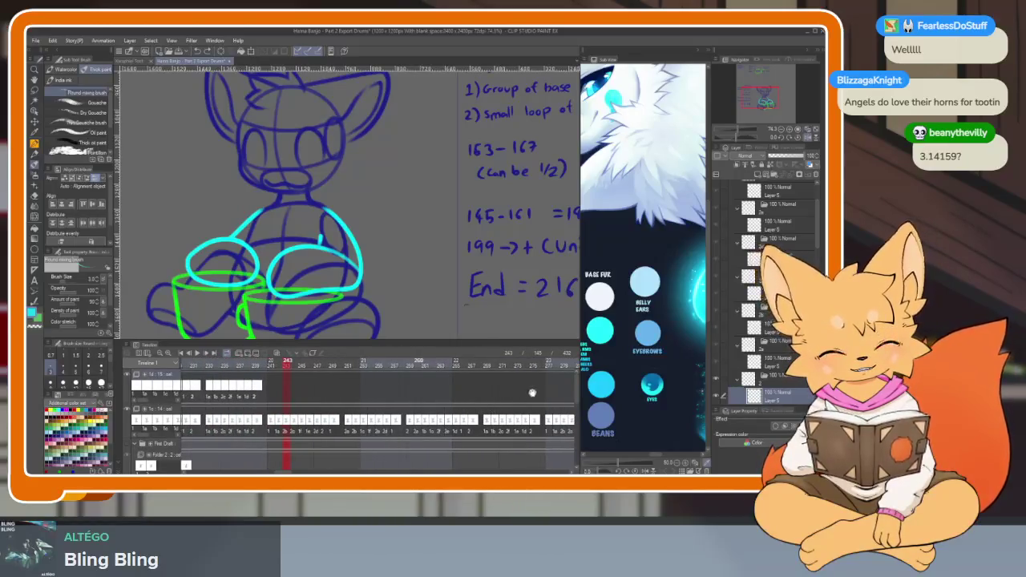
scroll(529, 395, "right", 2)
scroll(517, 401, "right", 2)
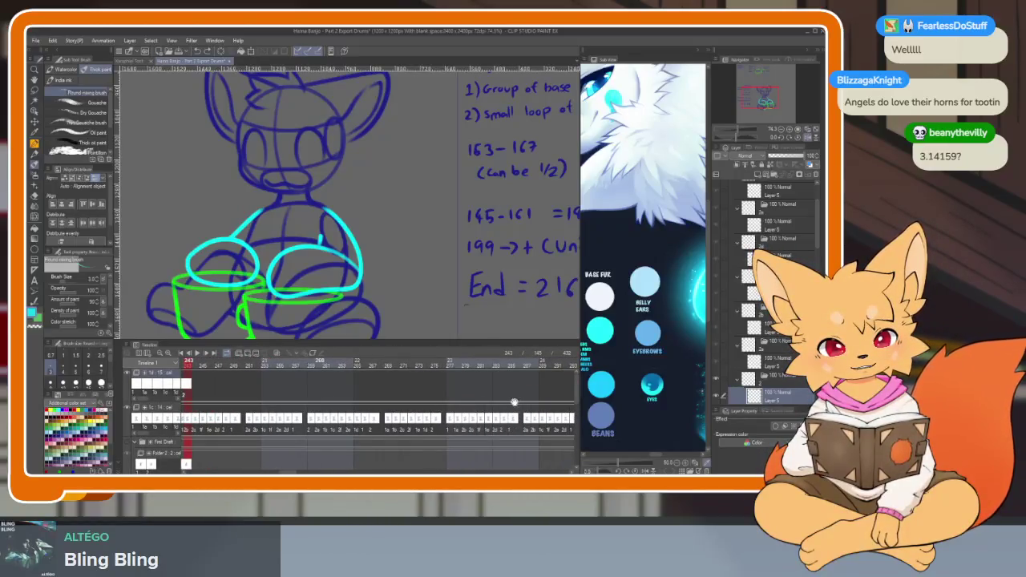
scroll(447, 402, "left", 2)
scroll(473, 413, "left", 1)
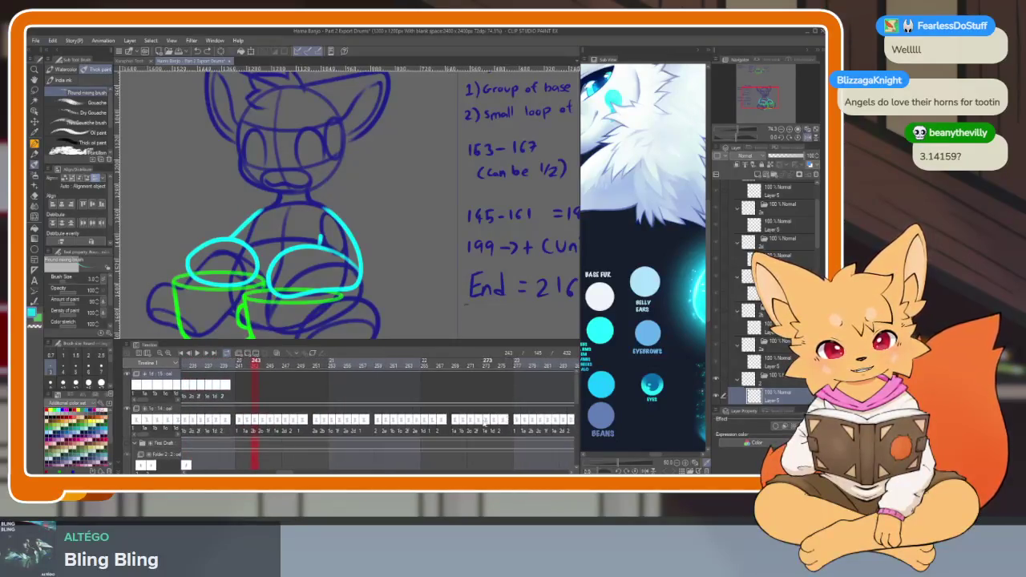
scroll(510, 426, "left", 10)
scroll(477, 418, "left", 5)
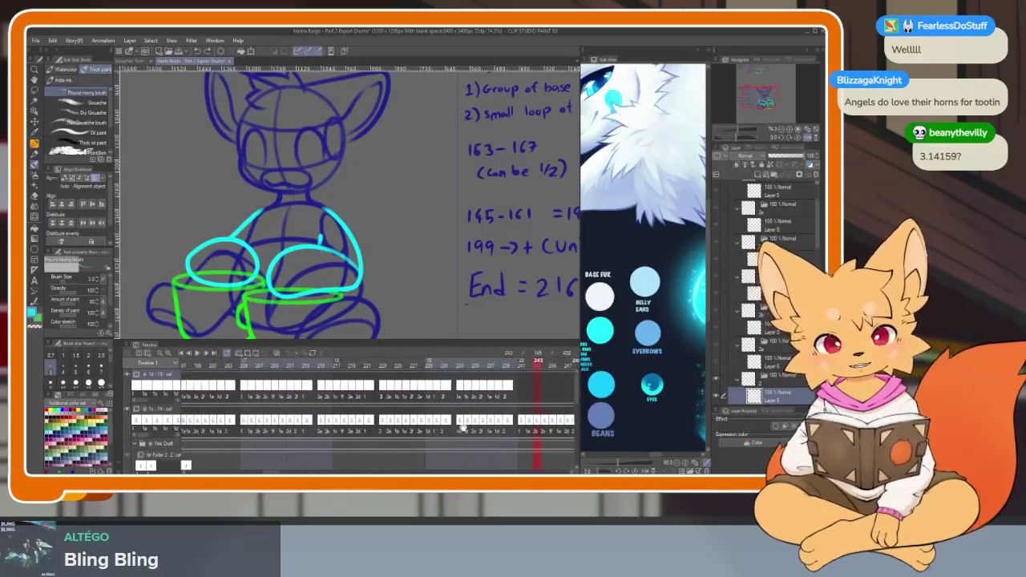
scroll(449, 420, "left", 5)
scroll(401, 423, "left", 3)
scroll(360, 428, "left", 4)
scroll(360, 427, "left", 1)
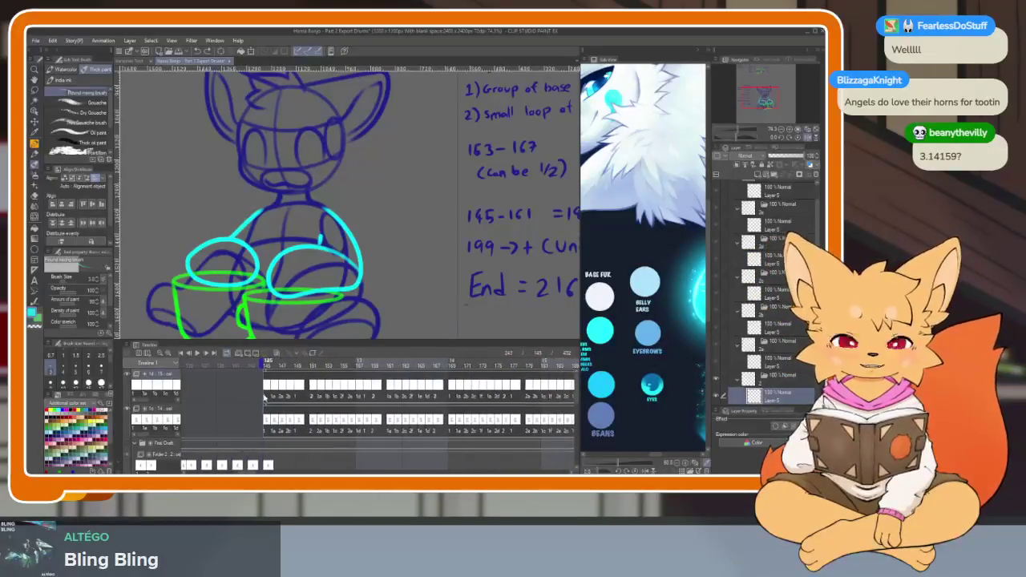
- Select the upper track's run of drum cels starting at frame 145
left_click_drag(234, 386, 513, 384)
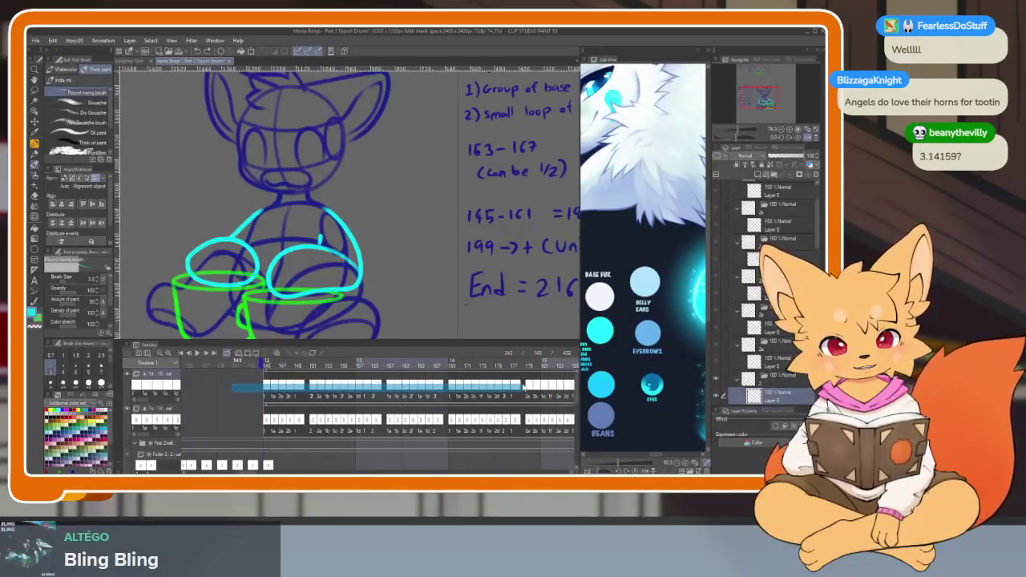
scroll(520, 401, "right", 5)
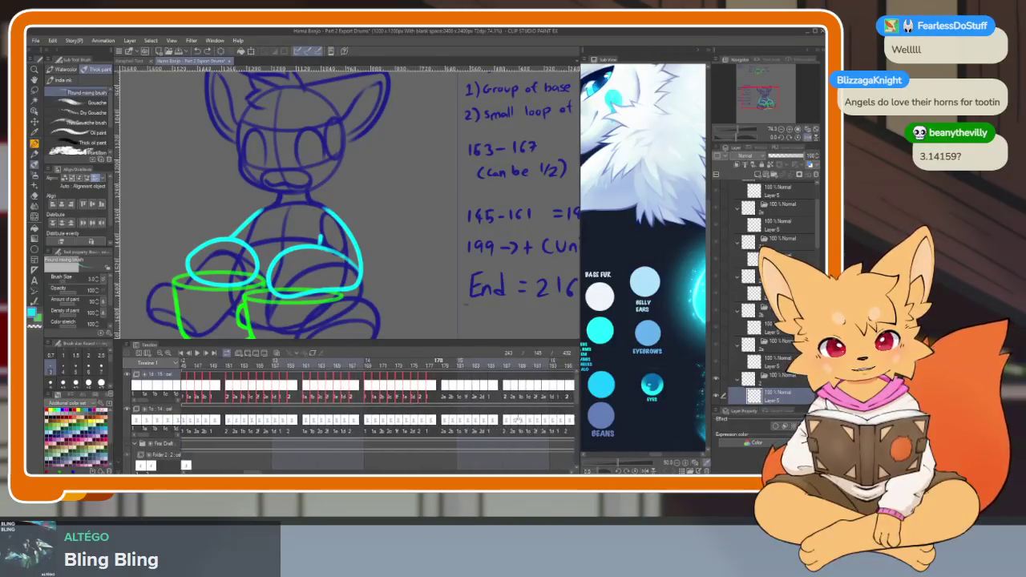
scroll(513, 425, "right", 2)
scroll(489, 429, "right", 1)
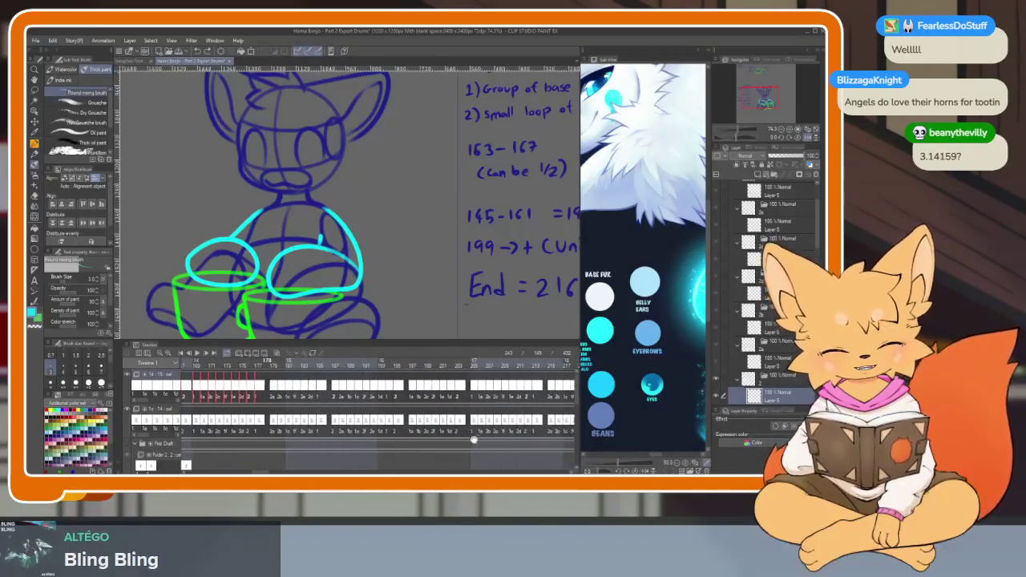
scroll(473, 436, "right", 2)
scroll(458, 443, "right", 1)
scroll(458, 442, "right", 1)
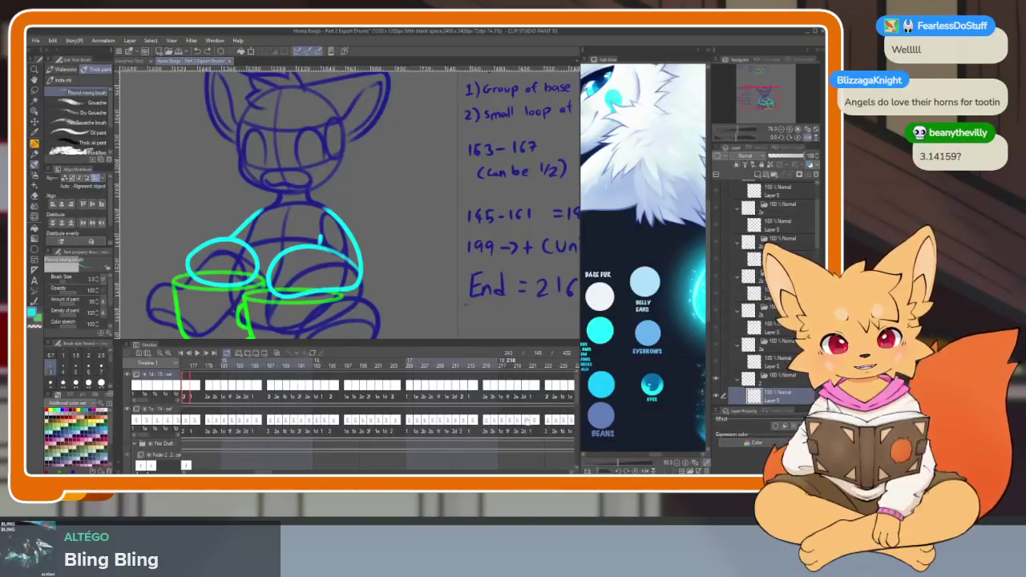
scroll(465, 436, "right", 2)
scroll(468, 433, "right", 2)
scroll(529, 410, "right", 1)
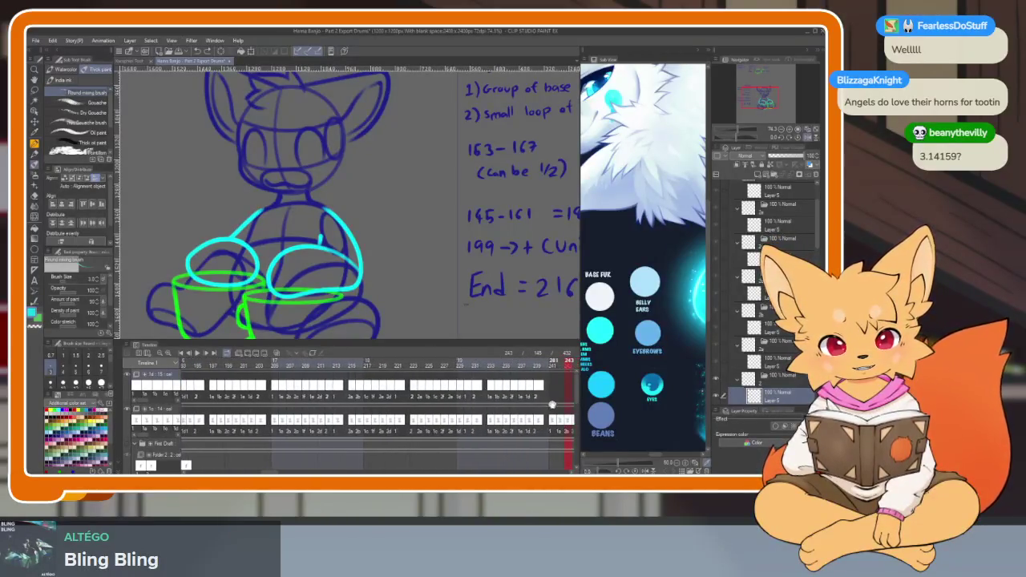
scroll(545, 394, "right", 1)
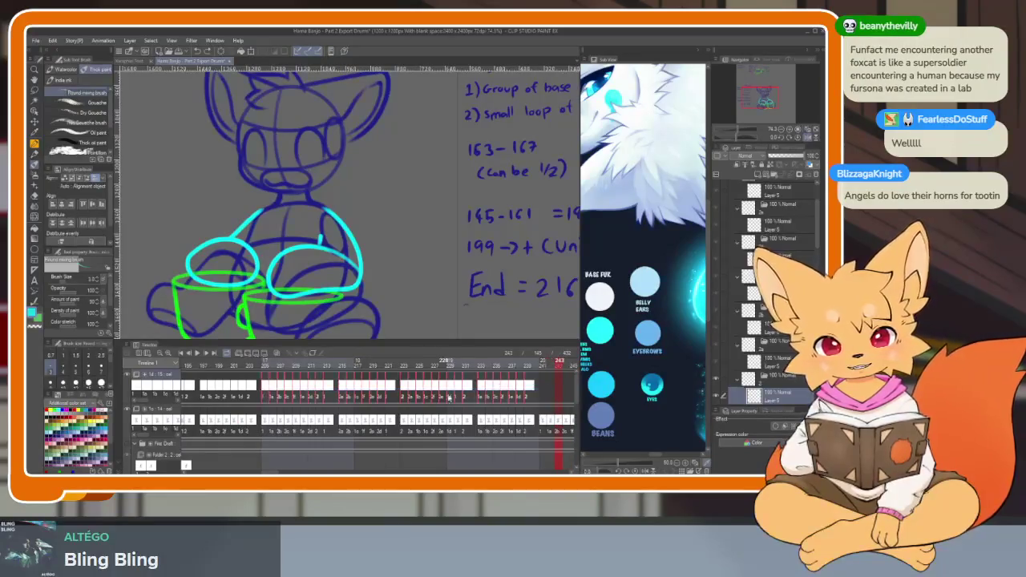
scroll(521, 438, "right", 3)
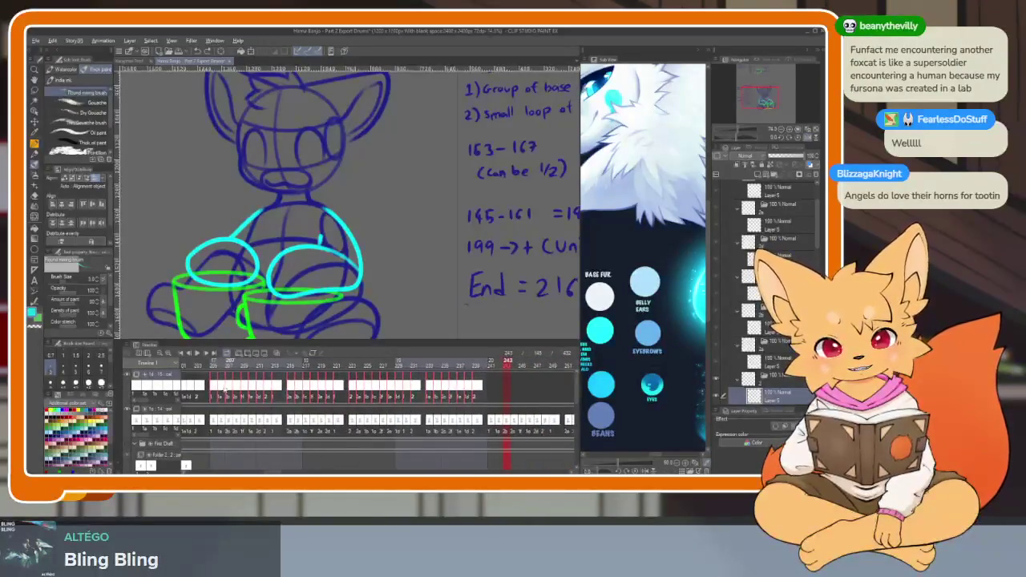
scroll(493, 396, "right", 2)
scroll(501, 404, "right", 4)
scroll(511, 411, "right", 2)
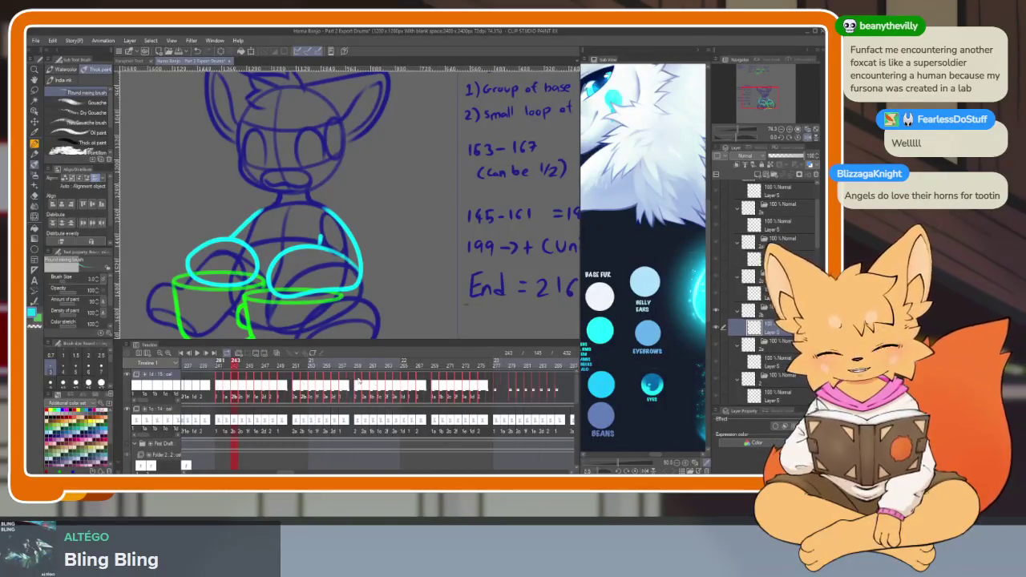
- Scroll the timeline past frame 243 to check the repeated cels reaching the frame-380 range
scroll(501, 401, "right", 3)
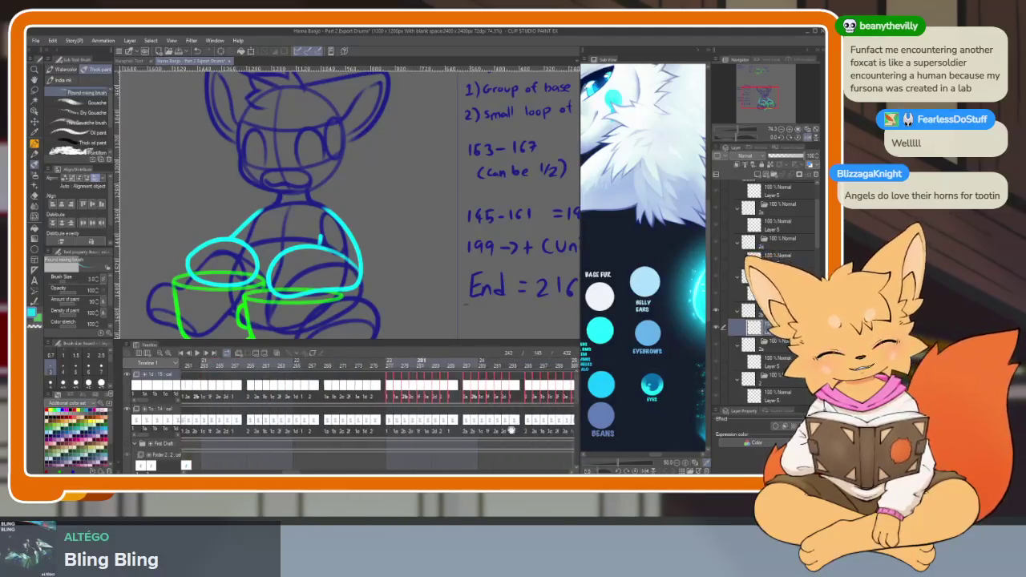
scroll(521, 410, "right", 4)
scroll(541, 421, "right", 3)
scroll(484, 433, "up", 1)
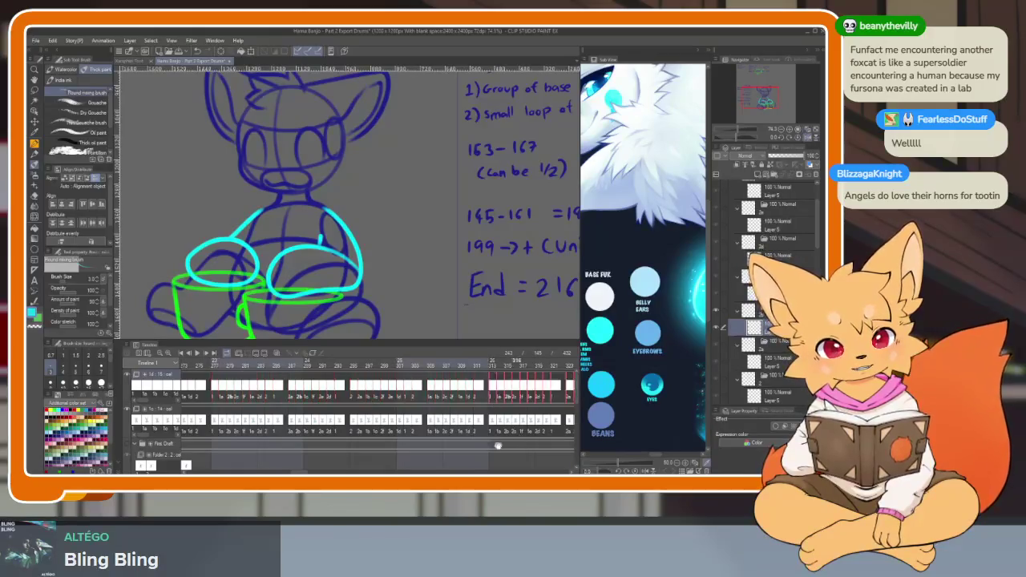
scroll(497, 409, "right", 3)
scroll(499, 418, "right", 4)
scroll(502, 429, "right", 2)
scroll(481, 409, "left", 2)
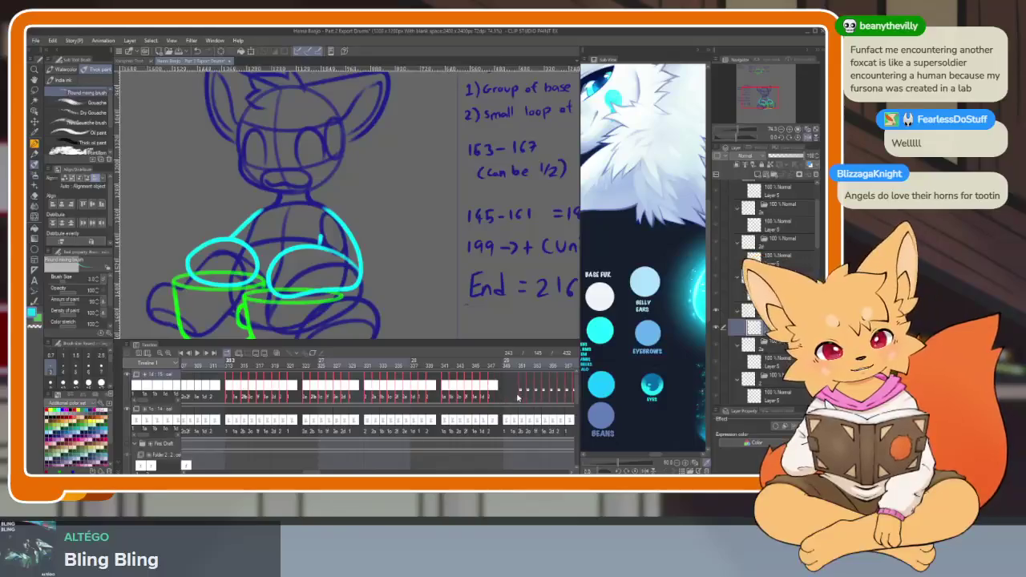
scroll(501, 413, "right", 6)
scroll(498, 425, "right", 2)
scroll(497, 434, "left", 1)
scroll(493, 437, "right", 2)
scroll(473, 441, "right", 2)
scroll(448, 446, "right", 2)
scroll(410, 454, "right", 1)
scroll(410, 449, "left", 4)
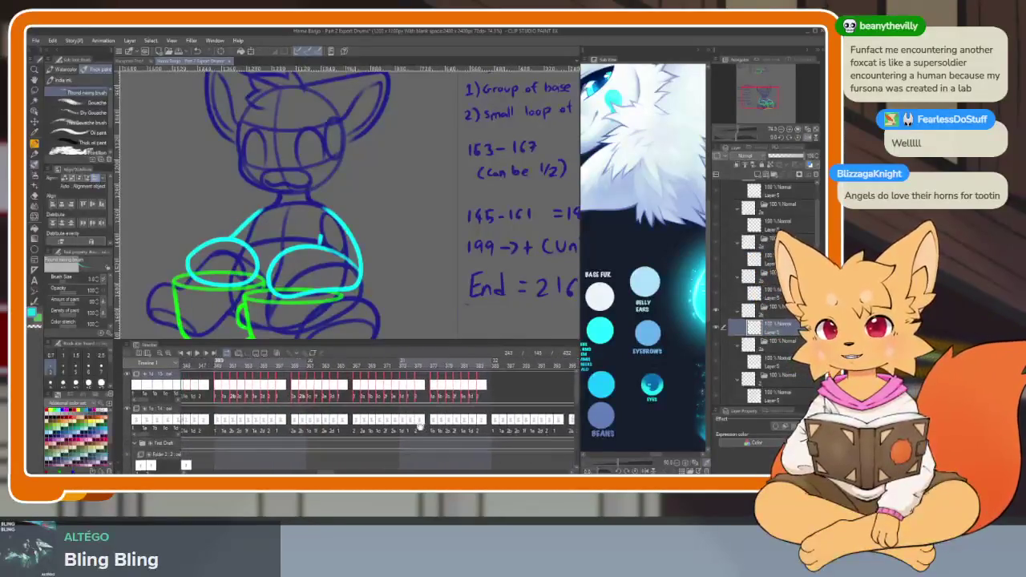
scroll(423, 425, "left", 3)
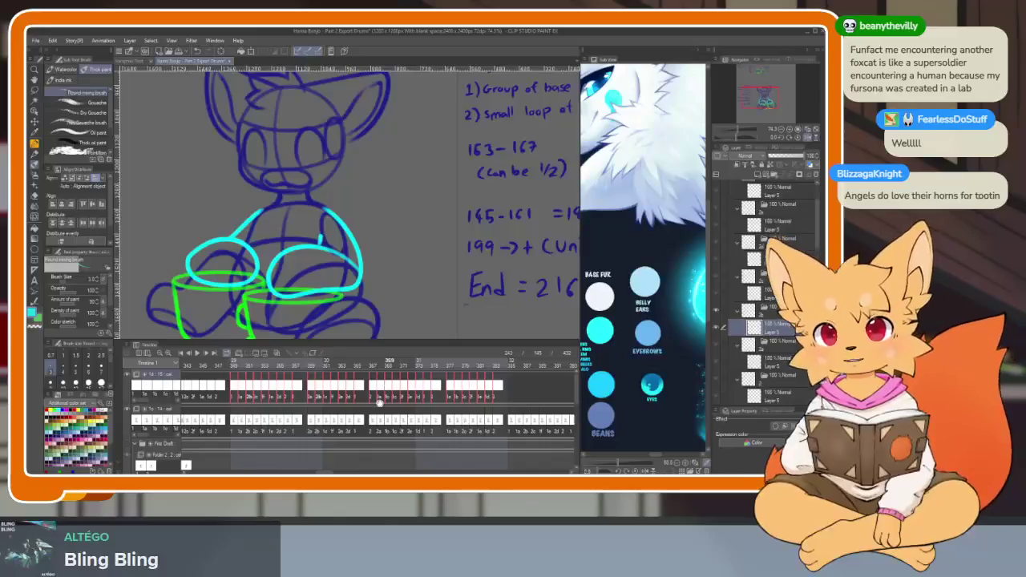
scroll(418, 421, "left", 2)
scroll(412, 411, "left", 1)
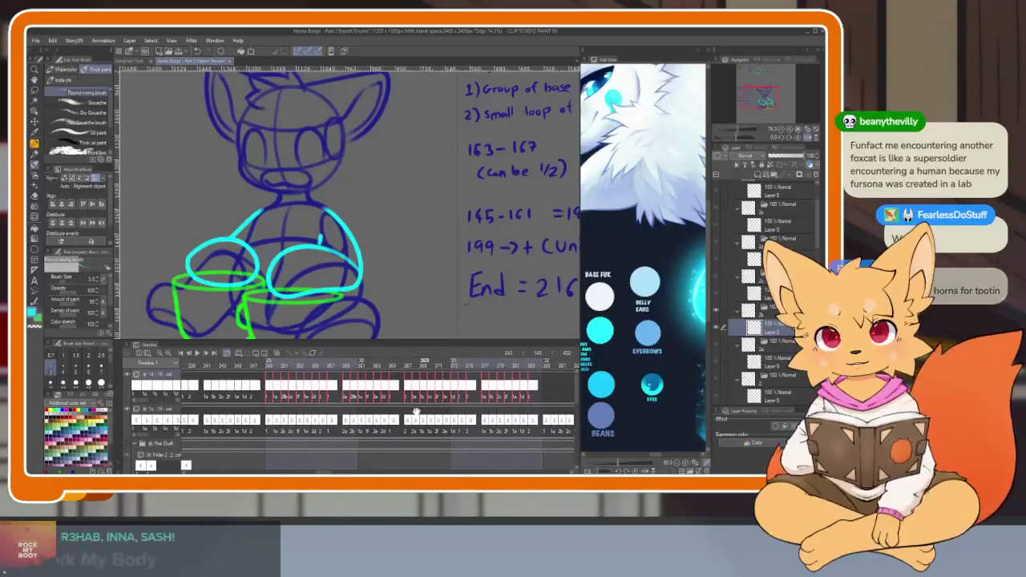
scroll(417, 413, "left", 1)
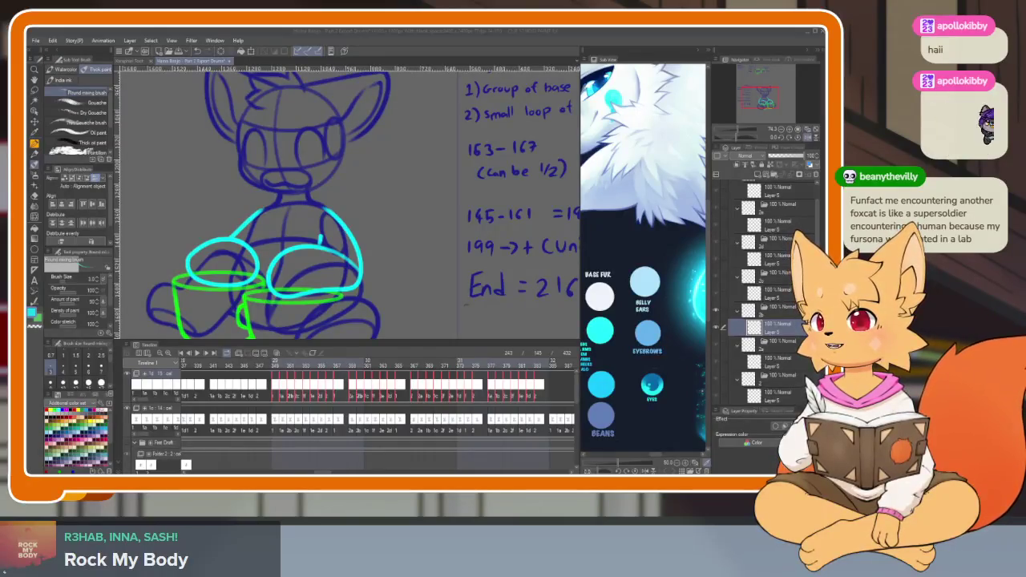
- Switch to the browser and start the Hoppers Official Trailer on YouTube in full screen
key("alt+Tab")
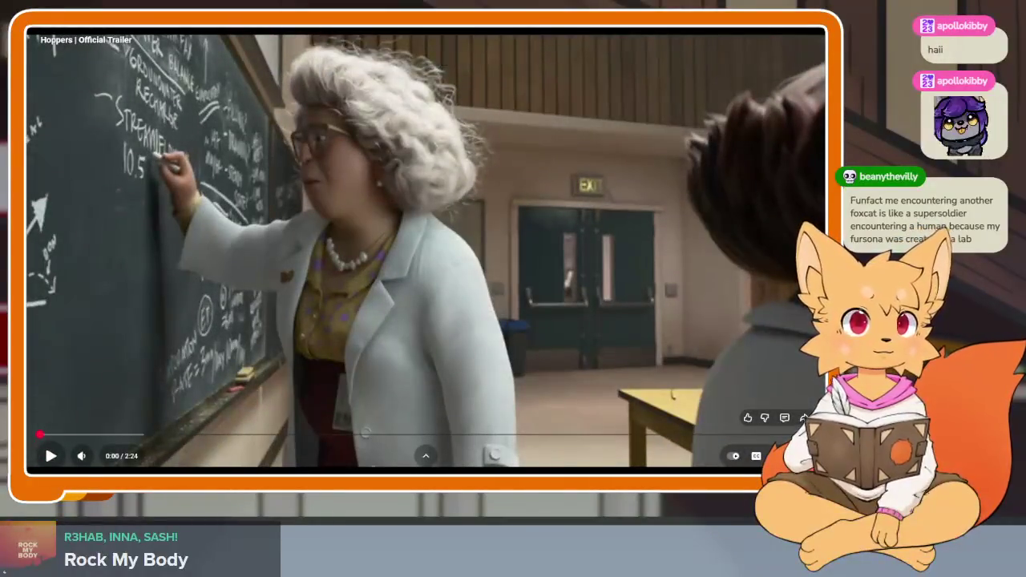
left_click(300, 218)
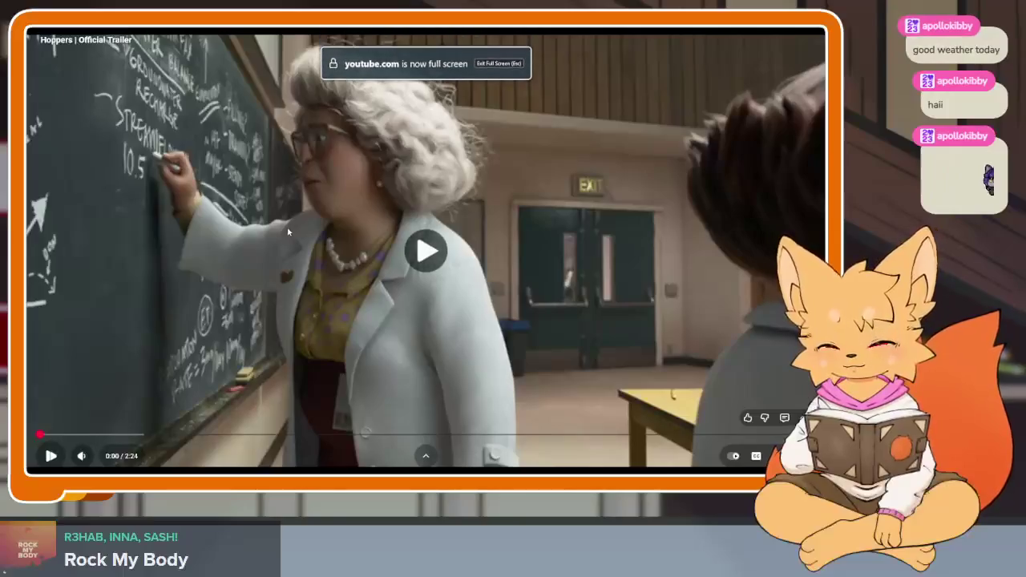
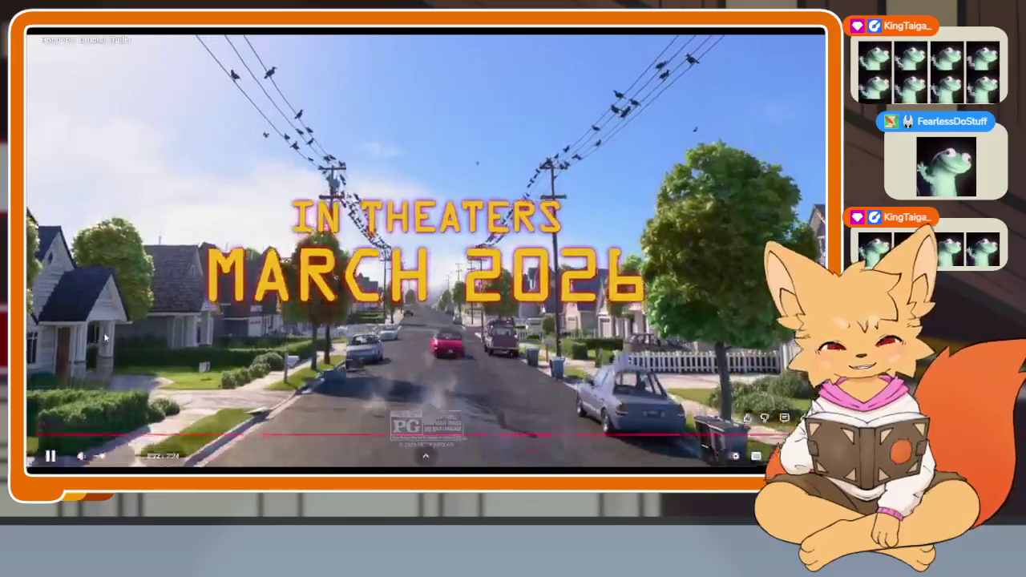
- Pause the Hoppers trailer on YouTube and close its browser window
left_click(104, 338)
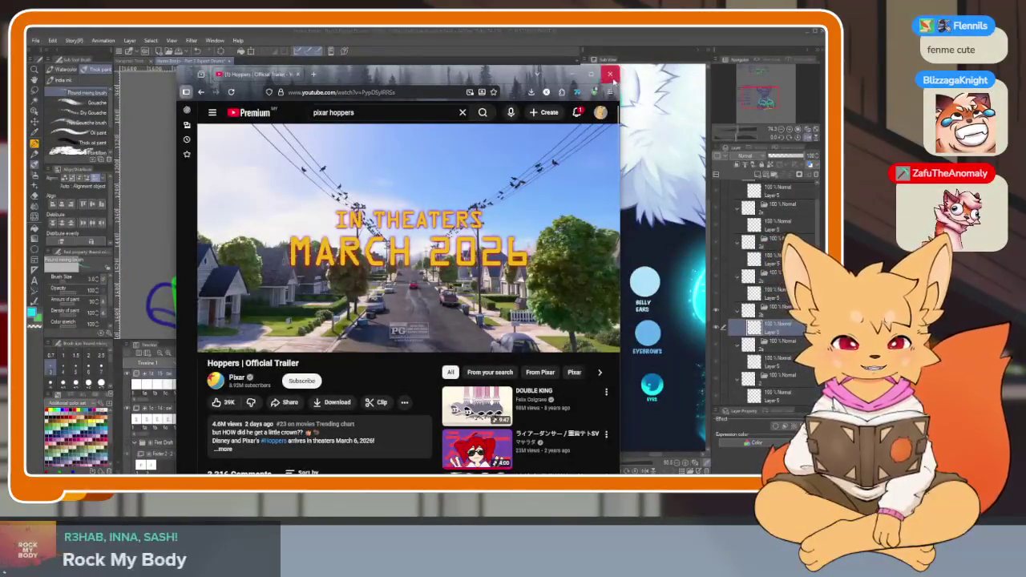
left_click(610, 74)
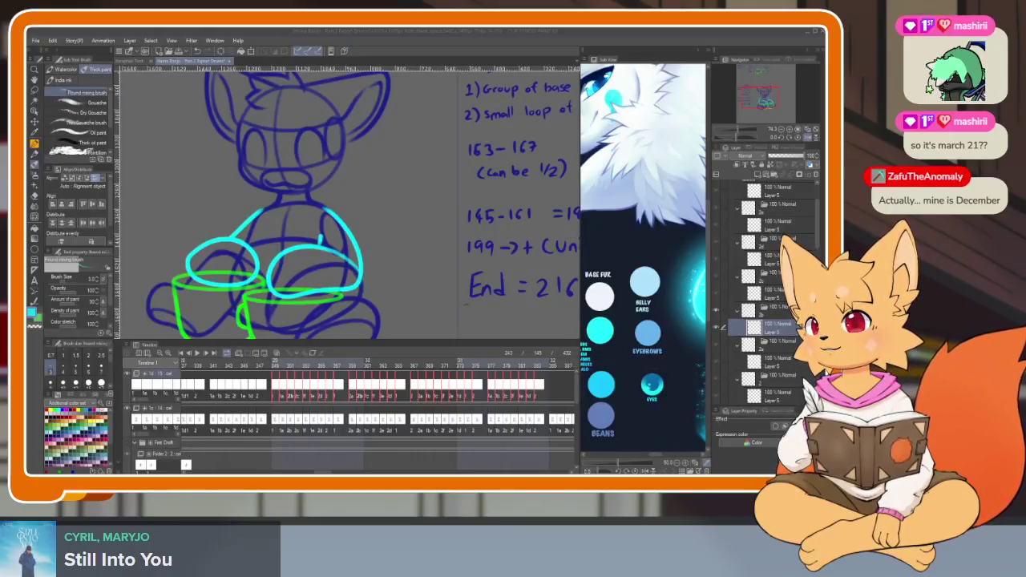
key("alt+Tab")
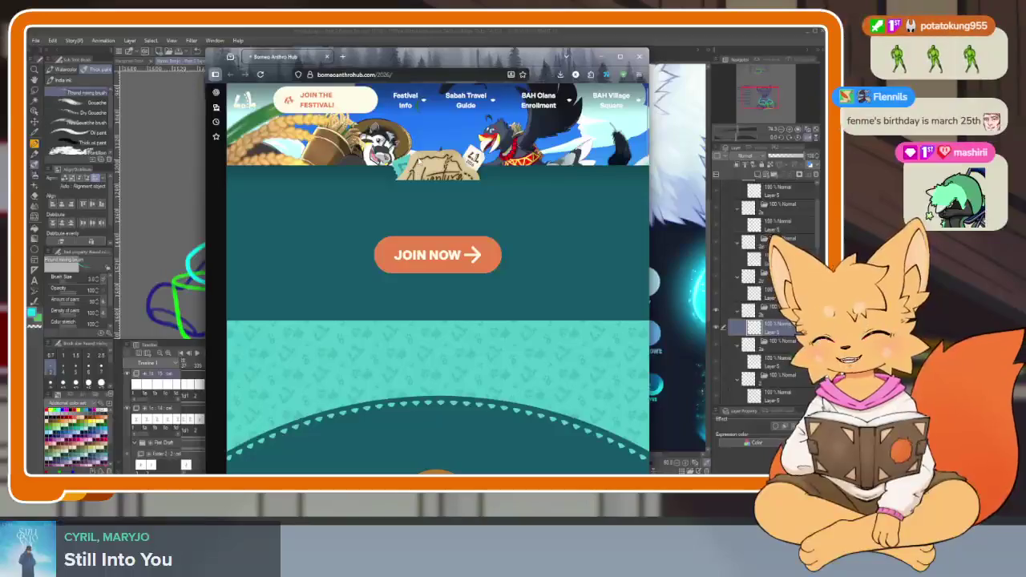
scroll(424, 204, "down", 2)
scroll(424, 204, "down", 3)
scroll(452, 224, "down", 2)
scroll(452, 225, "up", 2)
scroll(452, 225, "down", 2)
scroll(452, 230, "down", 2)
scroll(452, 230, "down", 2)
scroll(452, 230, "up", 2)
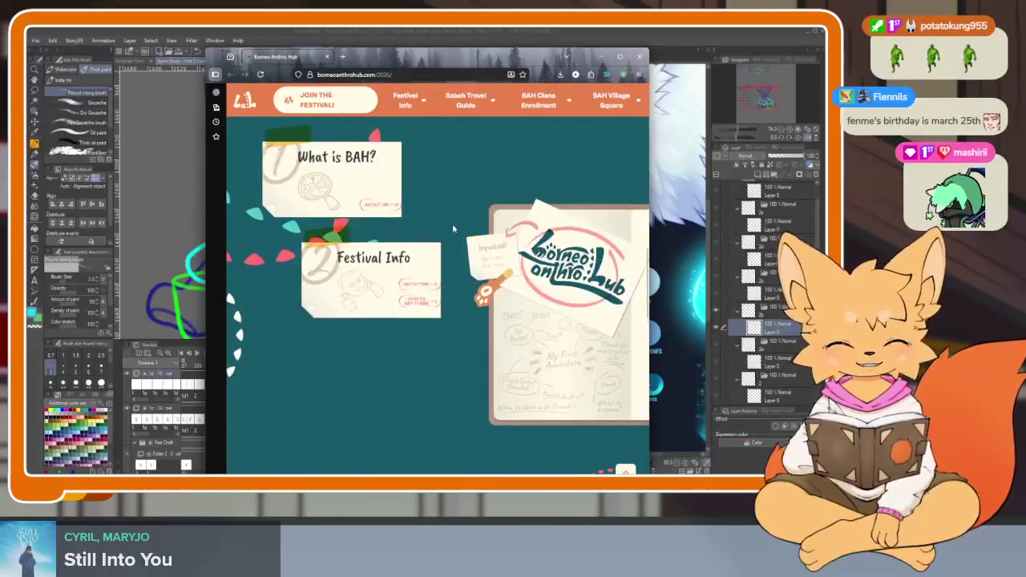
scroll(452, 230, "down", 2)
scroll(453, 230, "down", 2)
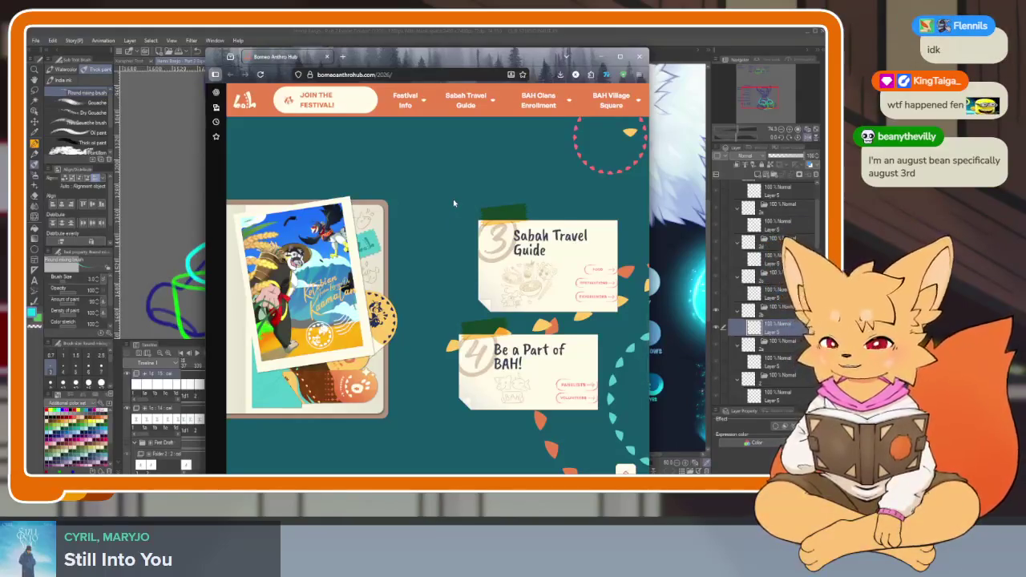
scroll(452, 203, "down", 5)
scroll(463, 216, "down", 3)
scroll(463, 217, "up", 3)
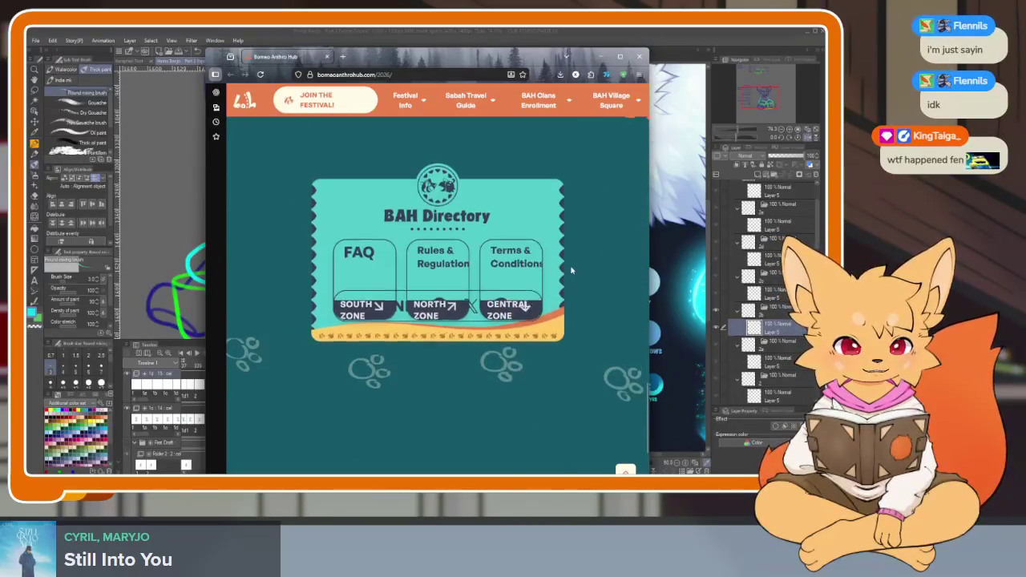
scroll(570, 270, "up", 5)
scroll(571, 270, "up", 2)
scroll(571, 270, "up", 1)
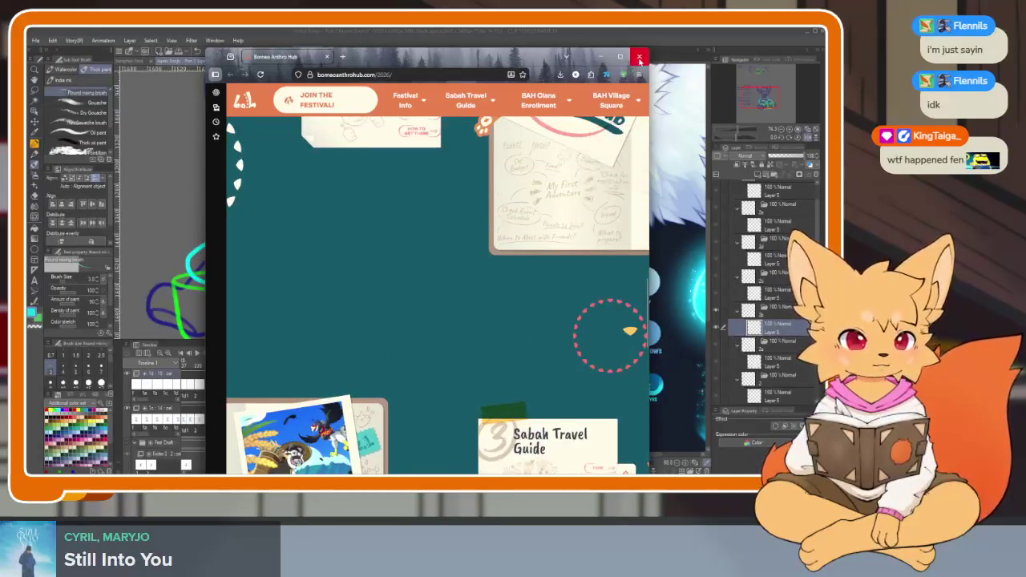
left_click(639, 57)
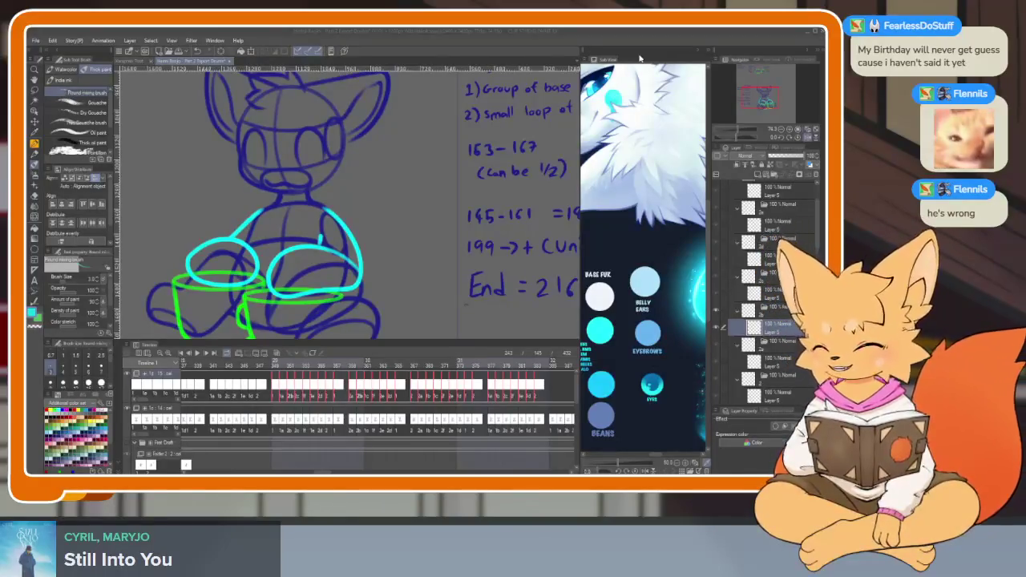
left_click(435, 40)
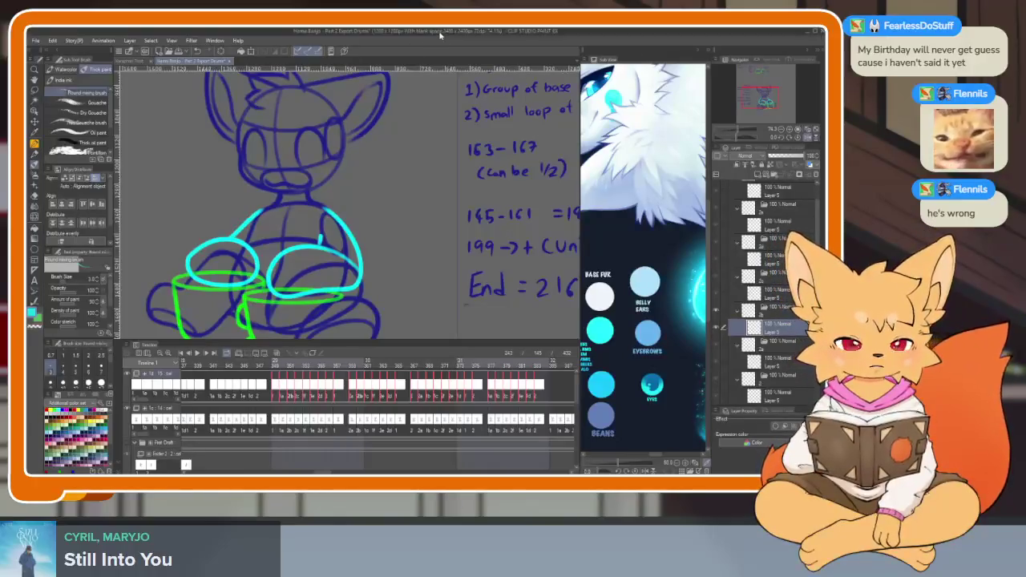
- Hide the palettes to view the zoomed-out canvas alone, then restore them
key("Tab")
scroll(470, 388, "down", 1)
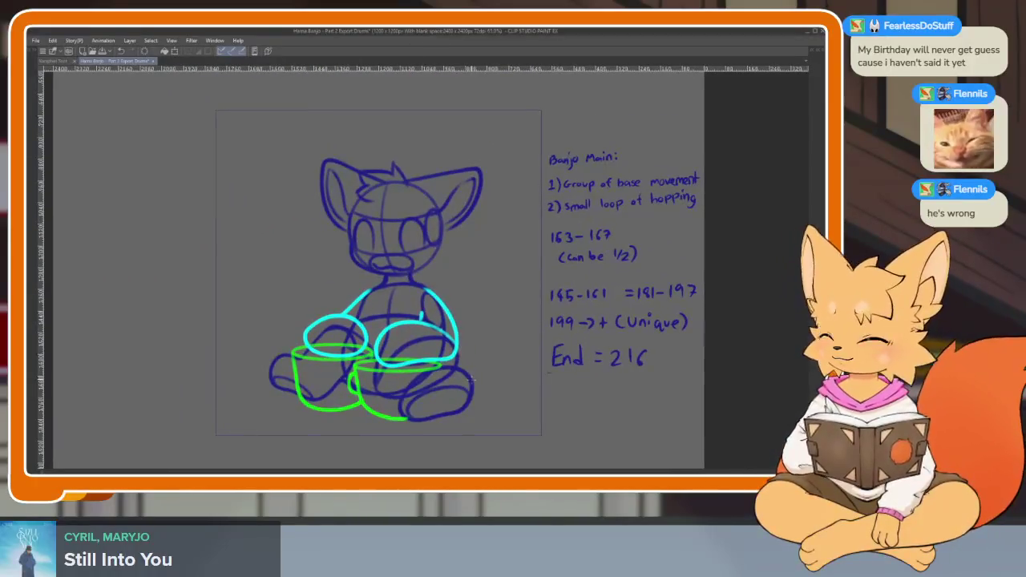
key("Tab")
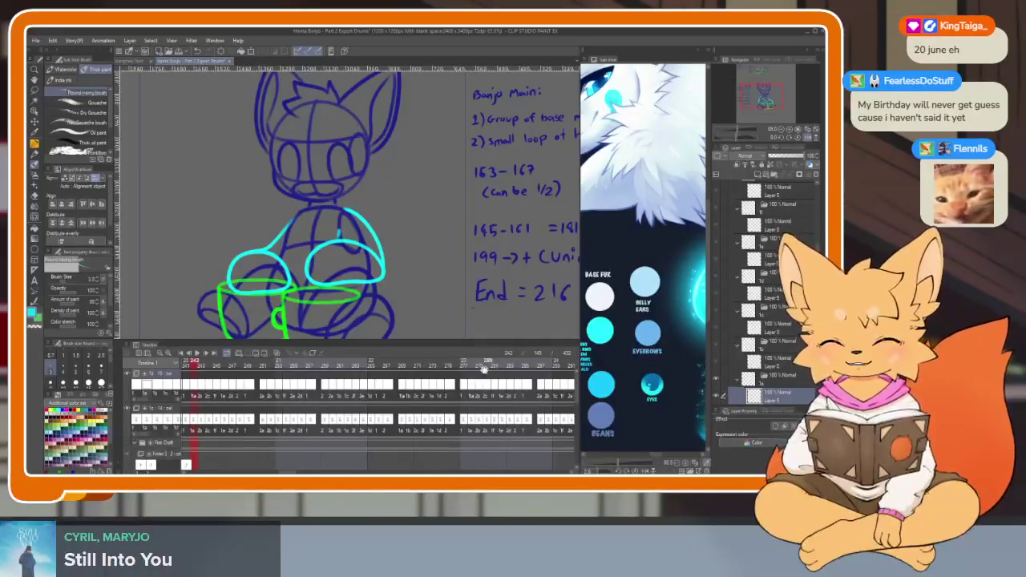
- Scroll the timeline to its final frames, around 405–431, where the drummer's cels end
scroll(435, 397, "down", 2)
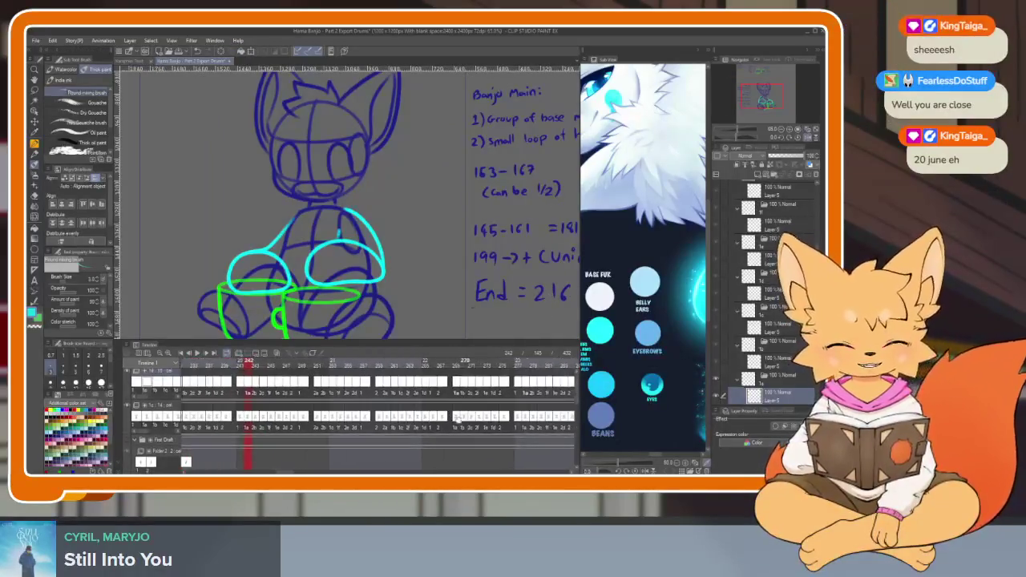
scroll(425, 405, "down", 2)
scroll(408, 415, "down", 2)
scroll(409, 416, "down", 3)
scroll(457, 413, "down", 3)
scroll(505, 411, "down", 3)
scroll(557, 411, "down", 3)
scroll(557, 410, "down", 2)
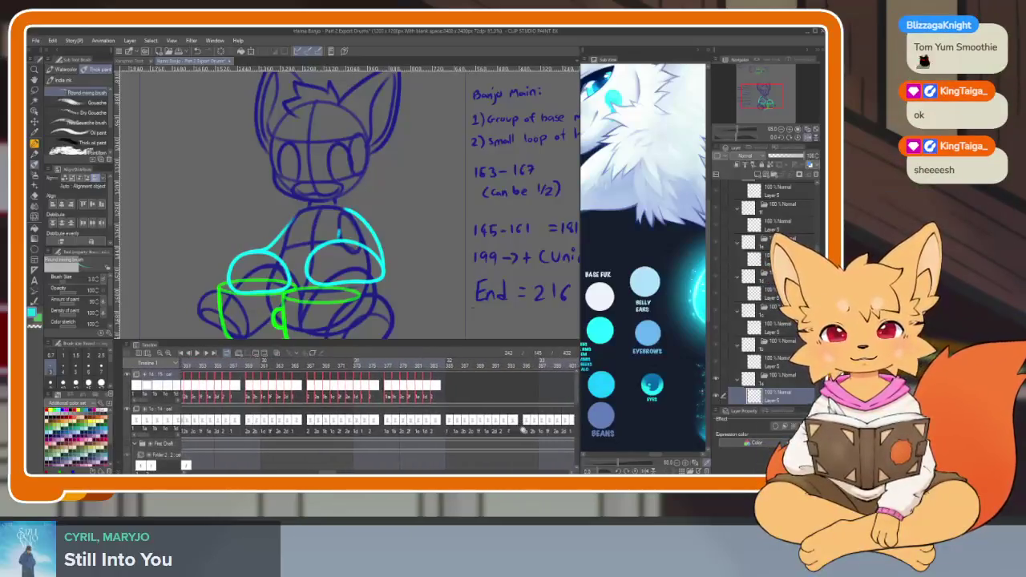
scroll(529, 417, "down", 2)
scroll(512, 423, "down", 2)
scroll(513, 426, "down", 1)
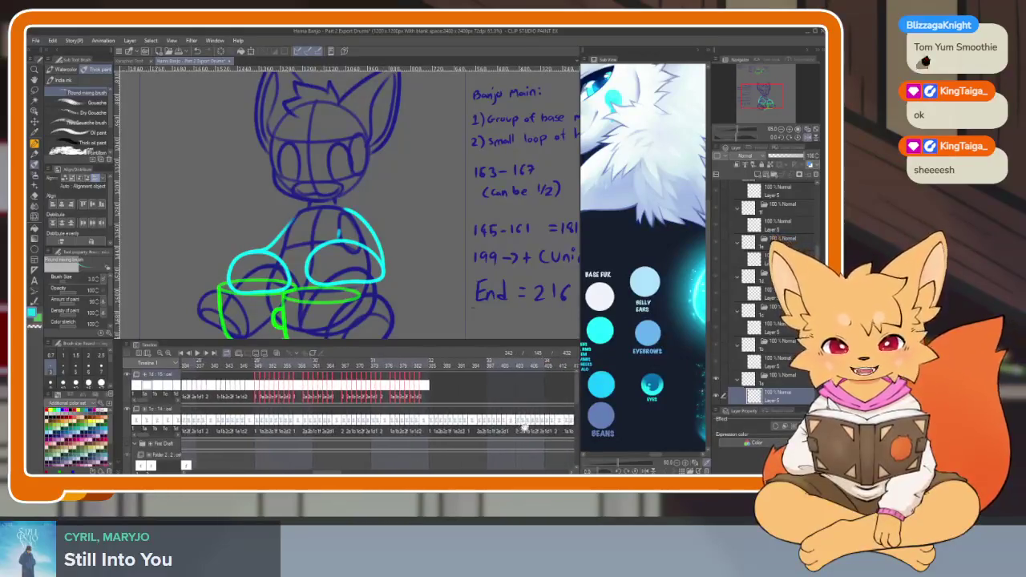
scroll(517, 437, "down", 2)
scroll(520, 438, "up", 2)
scroll(517, 428, "up", 2)
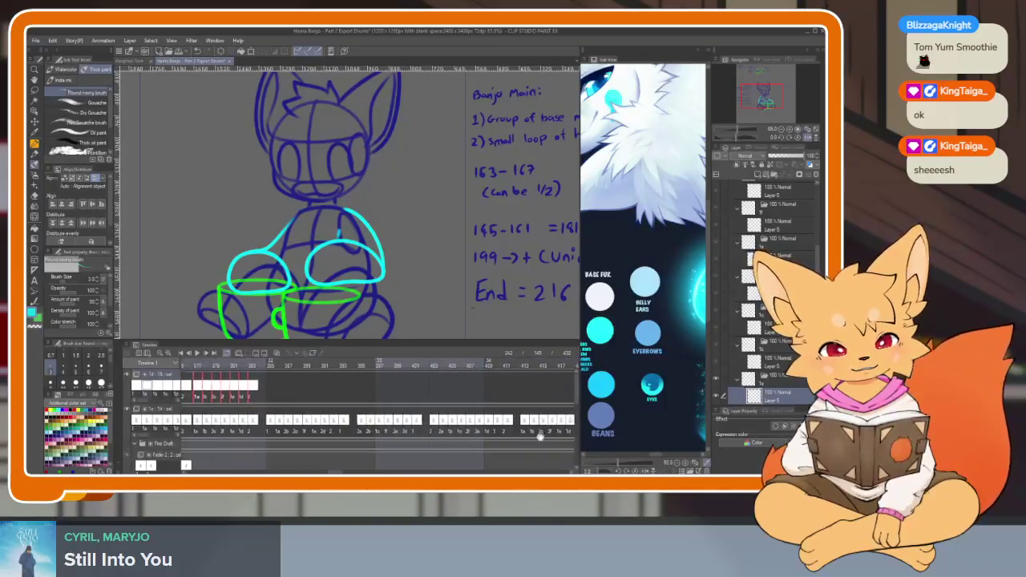
scroll(489, 443, "down", 1)
scroll(459, 449, "down", 1)
scroll(459, 449, "up", 1)
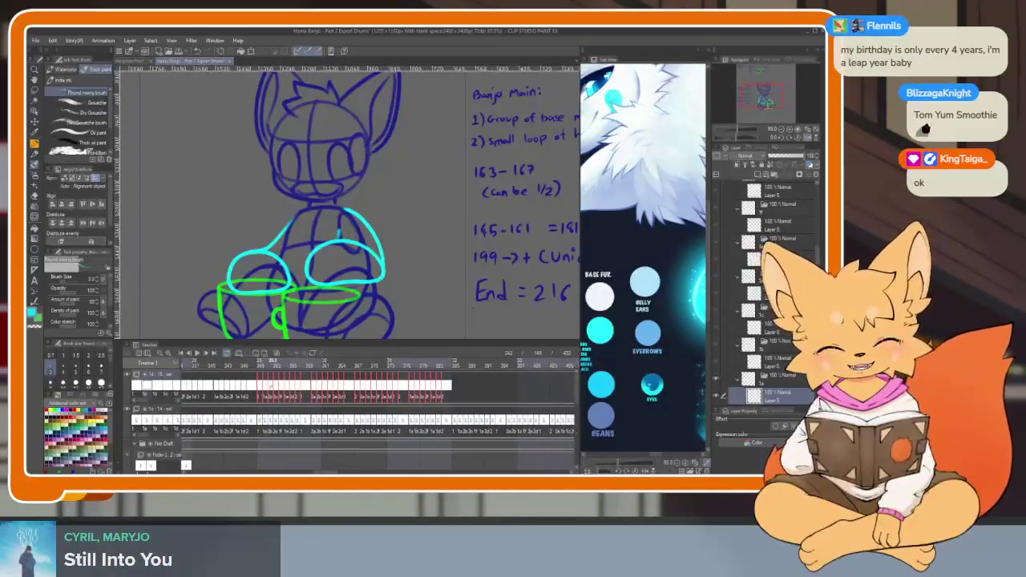
scroll(459, 395, "down", 1)
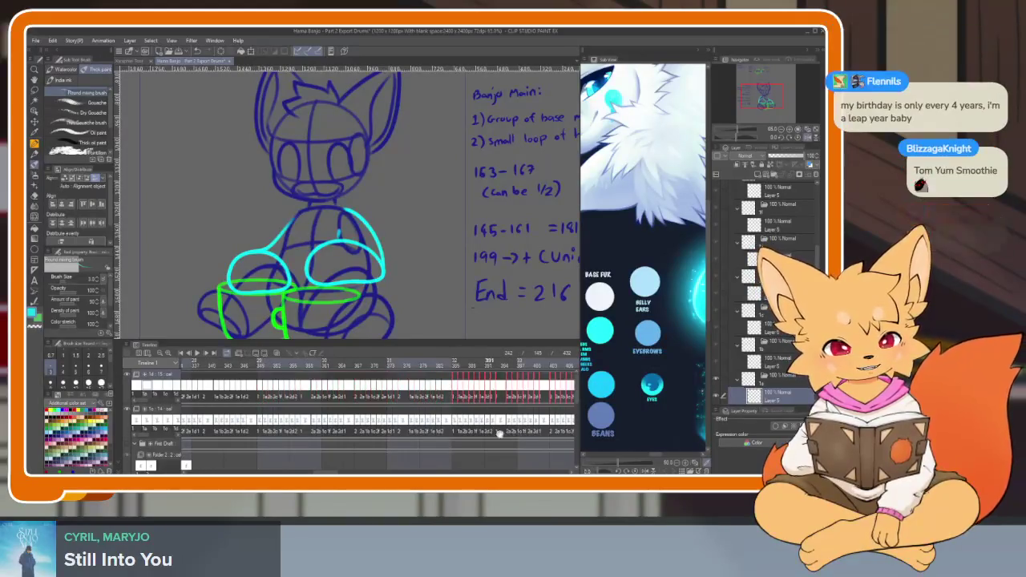
scroll(481, 393, "down", 3)
scroll(494, 399, "up", 1)
scroll(494, 399, "down", 2)
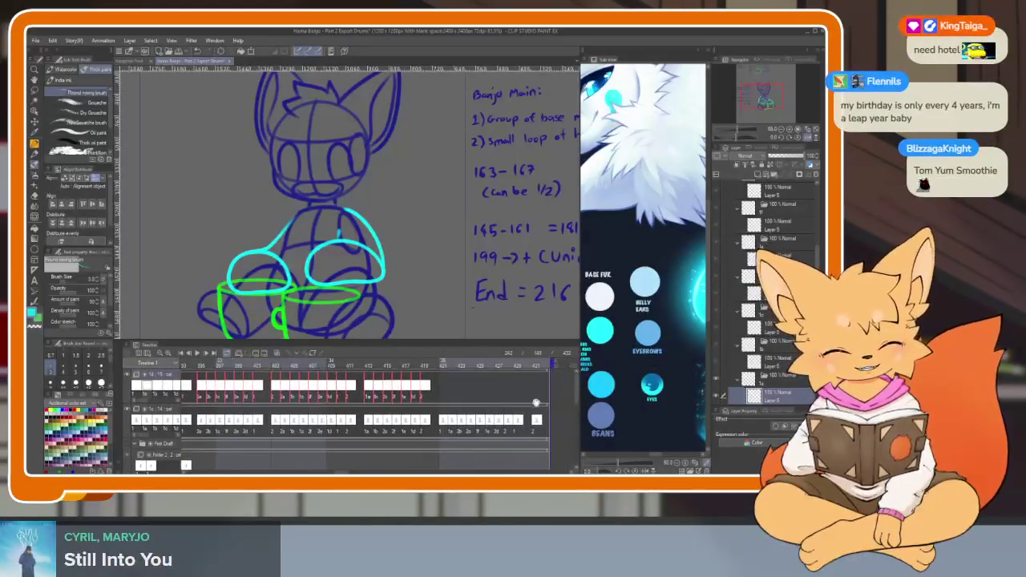
scroll(493, 400, "down", 2)
scroll(493, 399, "down", 1)
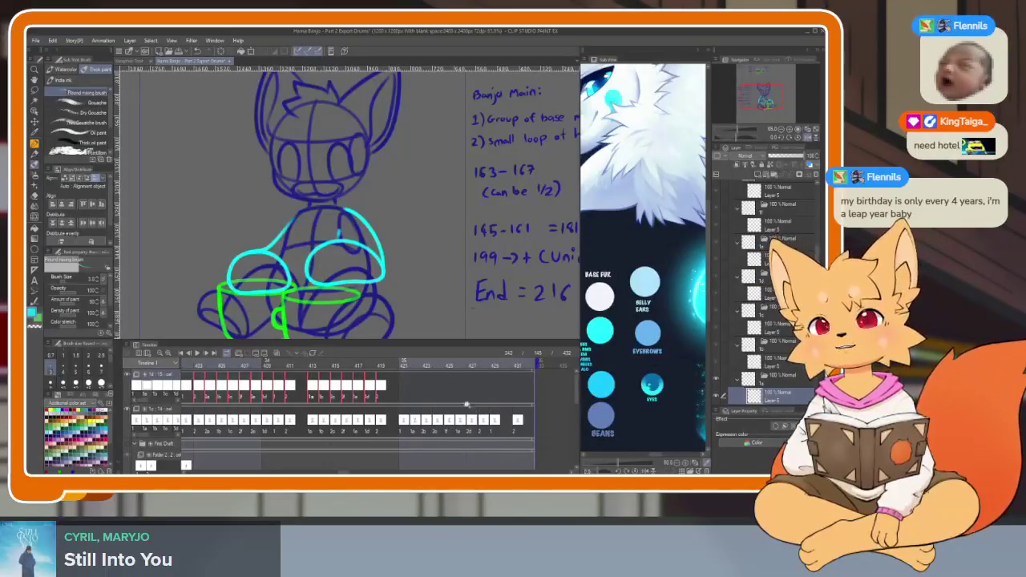
scroll(481, 406, "down", 1)
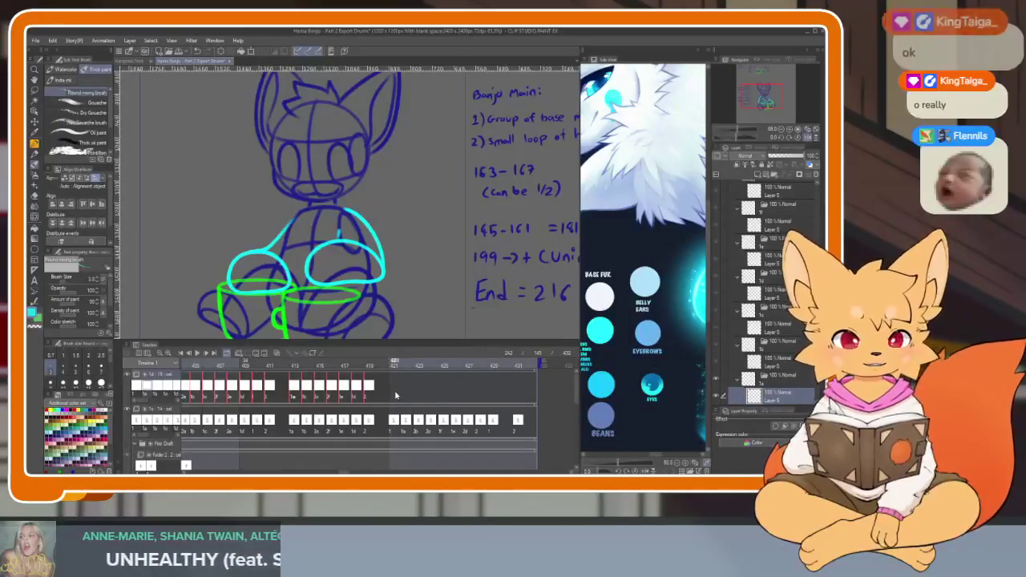
- Assign cel 1 to the first empty frame and cel 1a to frame 422
left_click(395, 393)
right_click(397, 394)
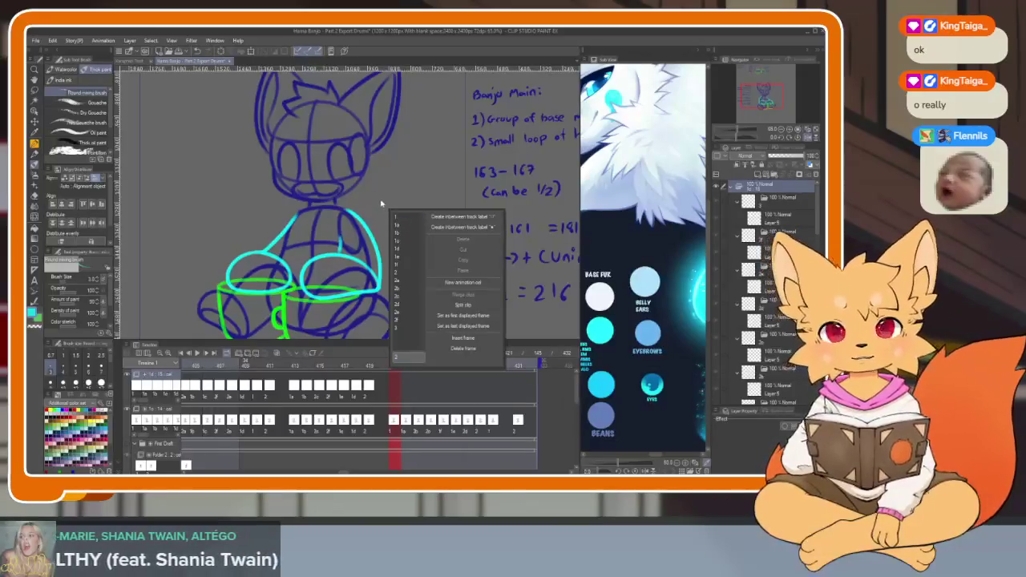
left_click(397, 217)
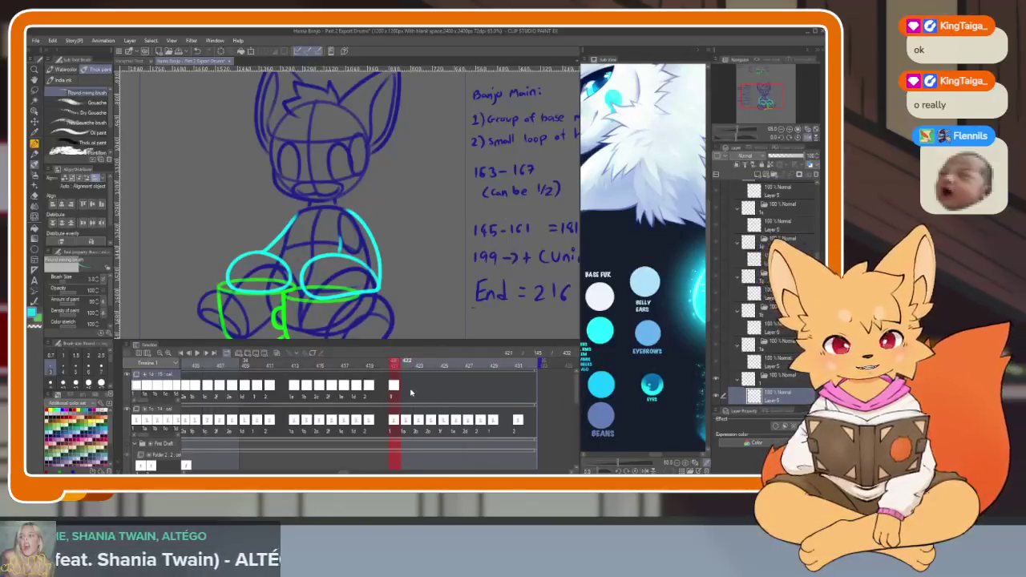
right_click(408, 398)
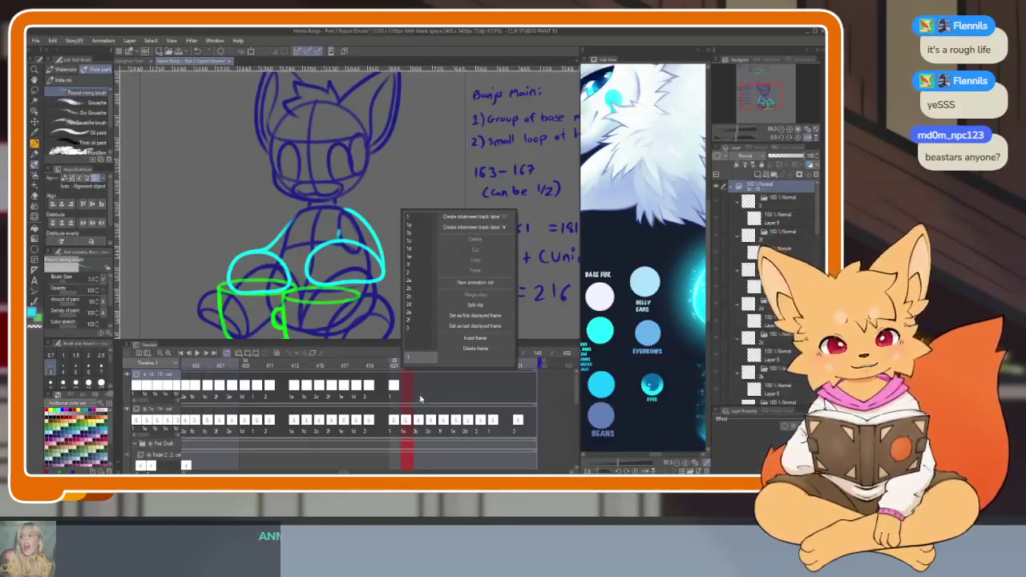
left_click(409, 388)
right_click(410, 388)
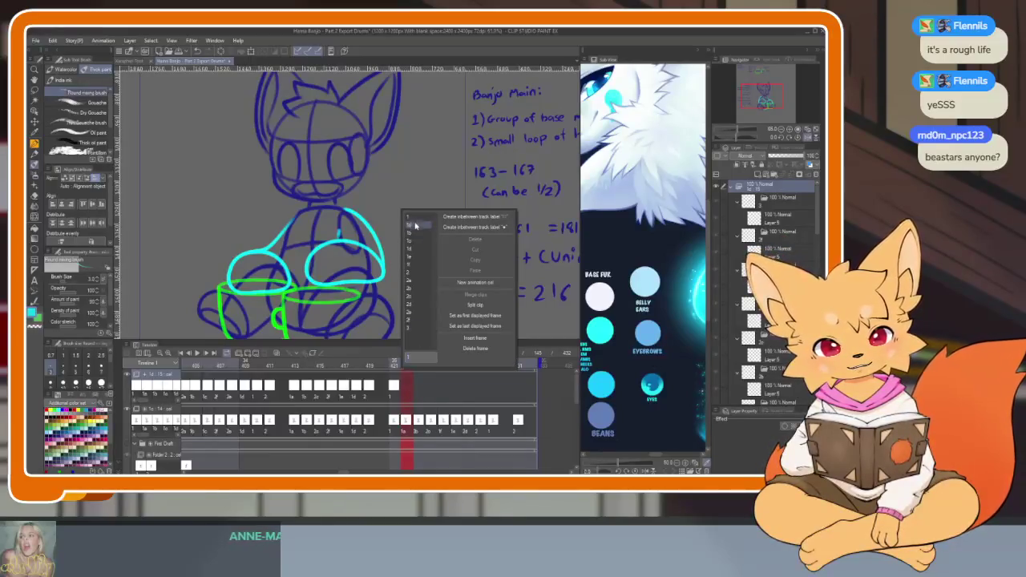
left_click(412, 226)
- Place cels on the following empty frames from 423 onward
right_click(418, 388)
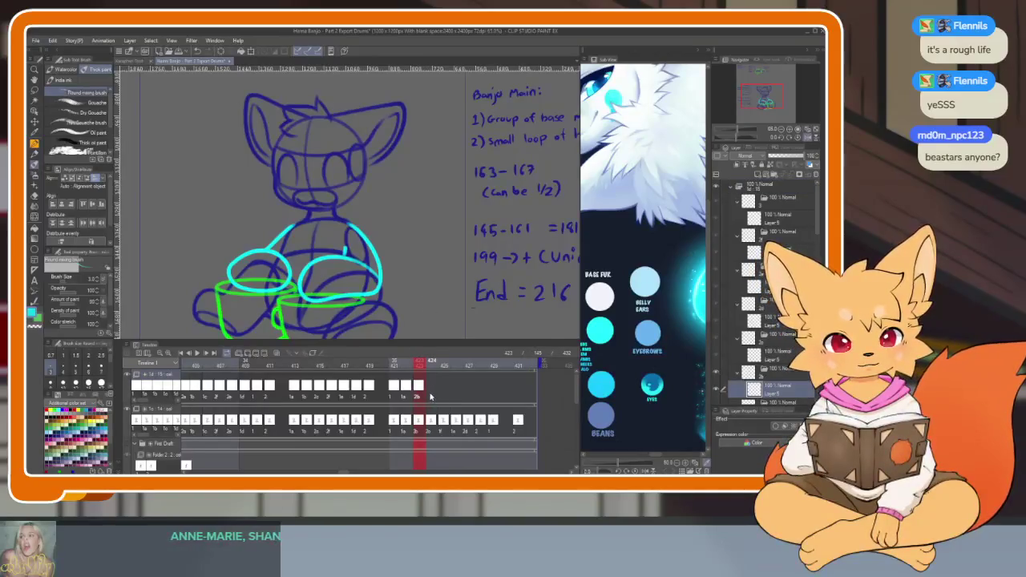
right_click(430, 396)
left_click(445, 289)
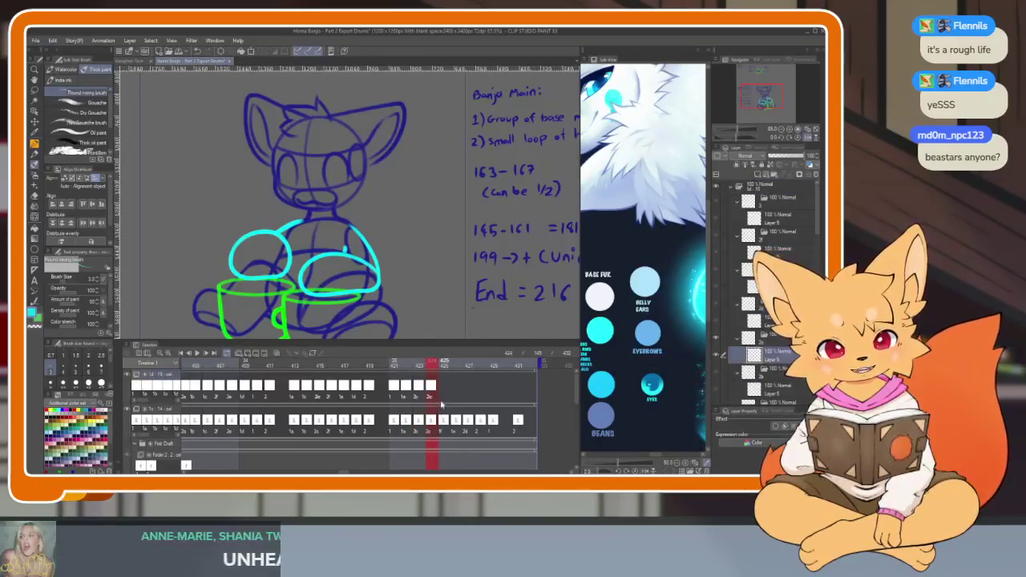
right_click(441, 405)
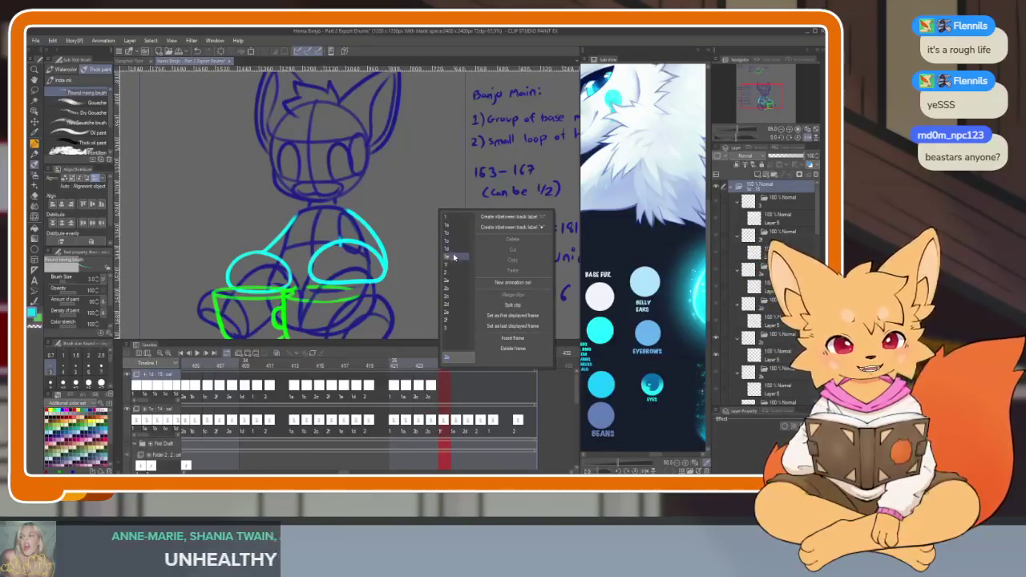
left_click(453, 256)
right_click(454, 396)
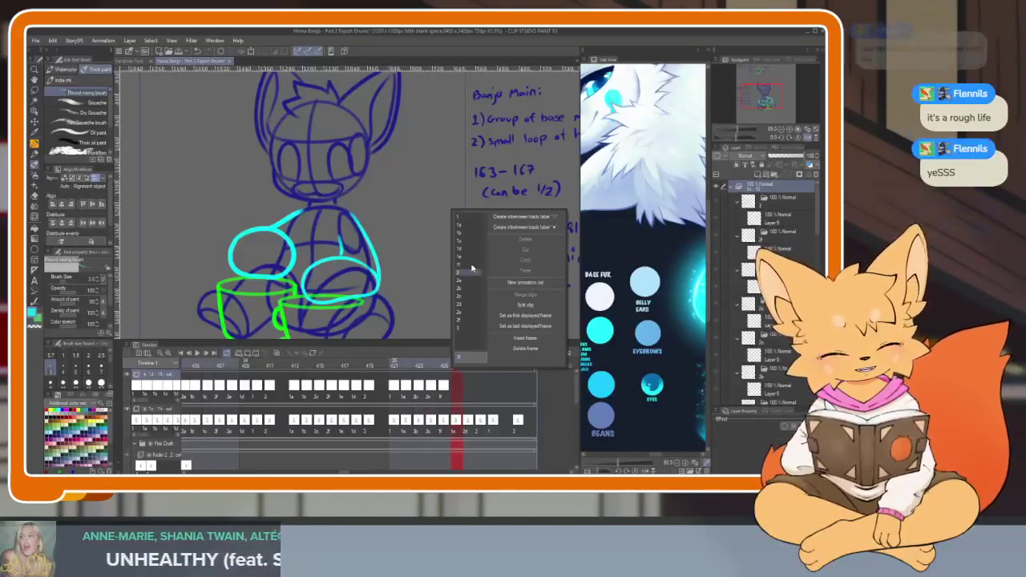
left_click(471, 244)
right_click(467, 397)
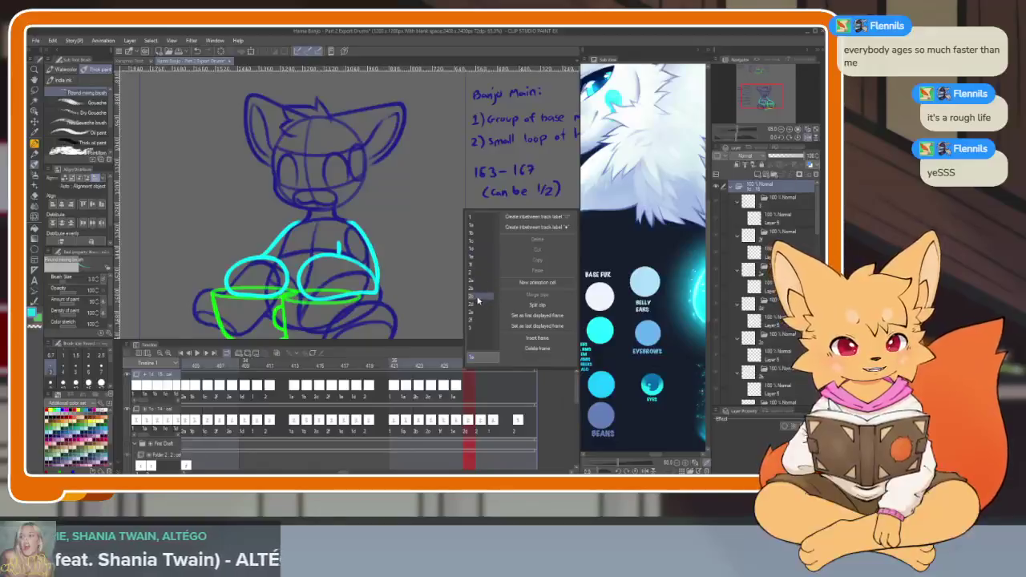
left_click(478, 301)
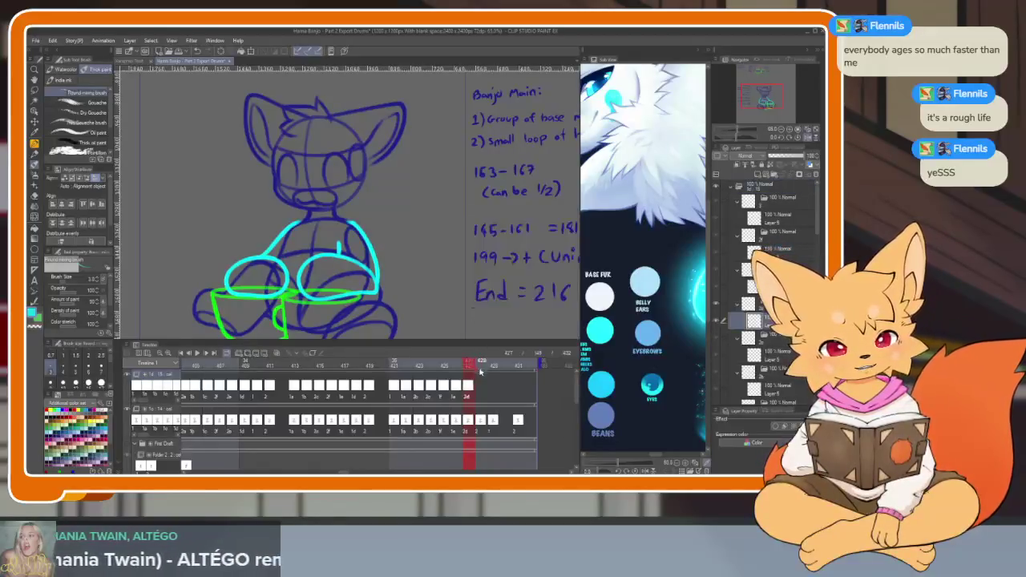
- Fill the last frames up to 431, ending with cel 2 on the top track
right_click(480, 371)
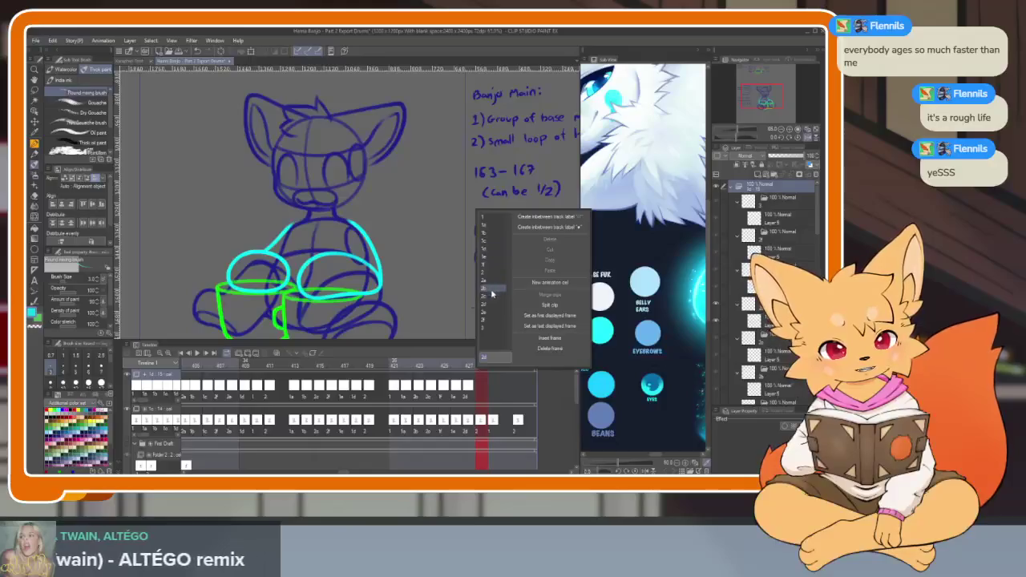
left_click(488, 272)
right_click(493, 385)
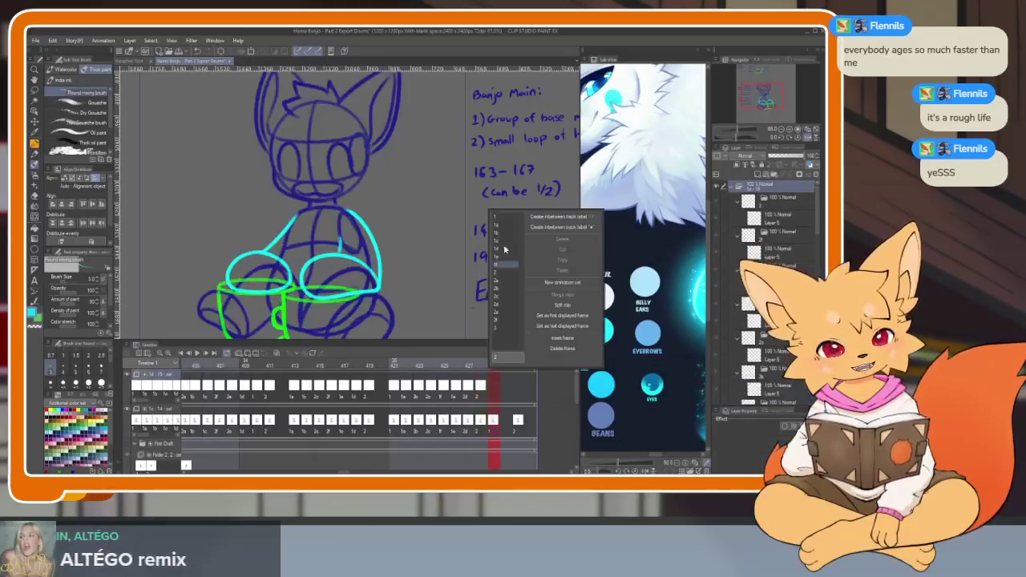
left_click(504, 250)
right_click(519, 384)
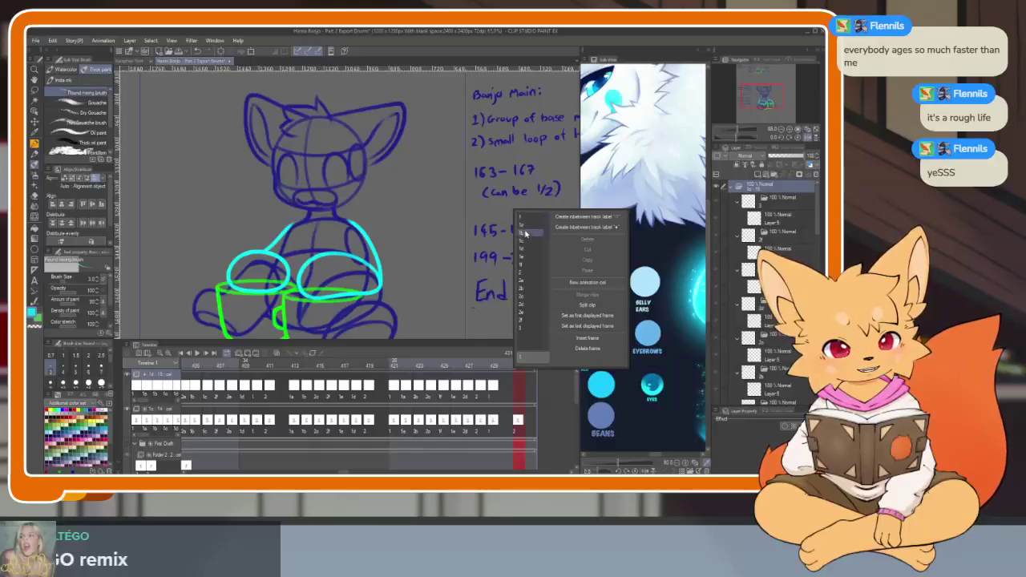
left_click(522, 273)
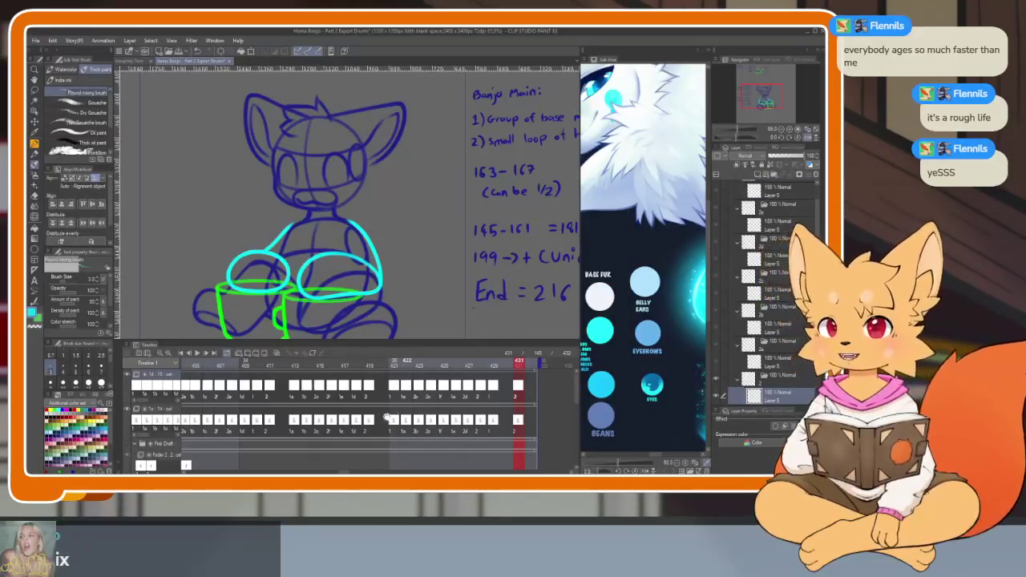
scroll(393, 418, "left", 2)
scroll(417, 420, "left", 2)
scroll(440, 422, "left", 2)
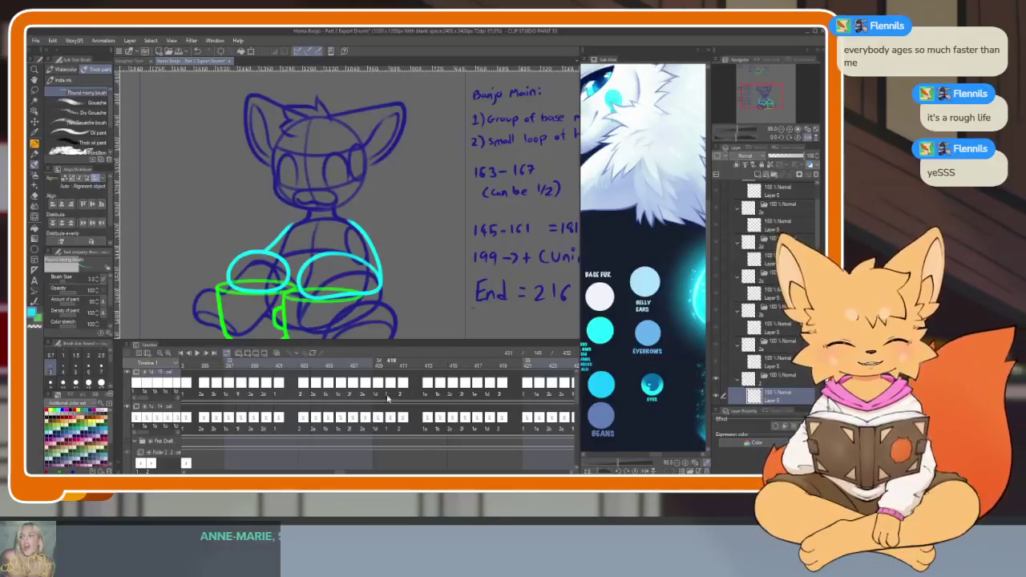
scroll(397, 403, "right", 2)
scroll(407, 409, "right", 2)
scroll(416, 414, "right", 2)
scroll(426, 419, "right", 2)
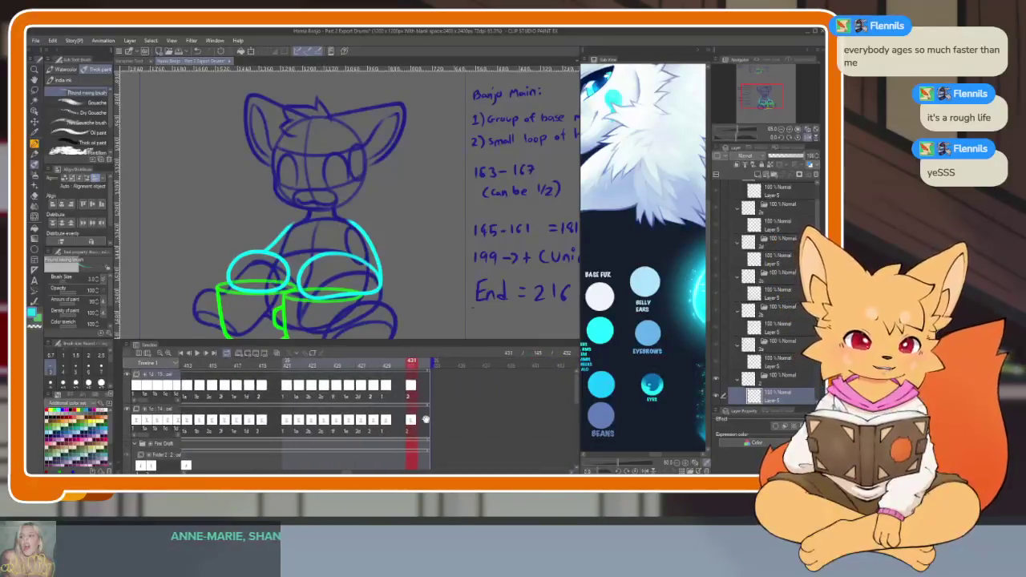
- Scroll the timeline back and select frame 145 of the animation
scroll(434, 424, "left", 2)
scroll(450, 430, "left", 3)
scroll(457, 434, "left", 2)
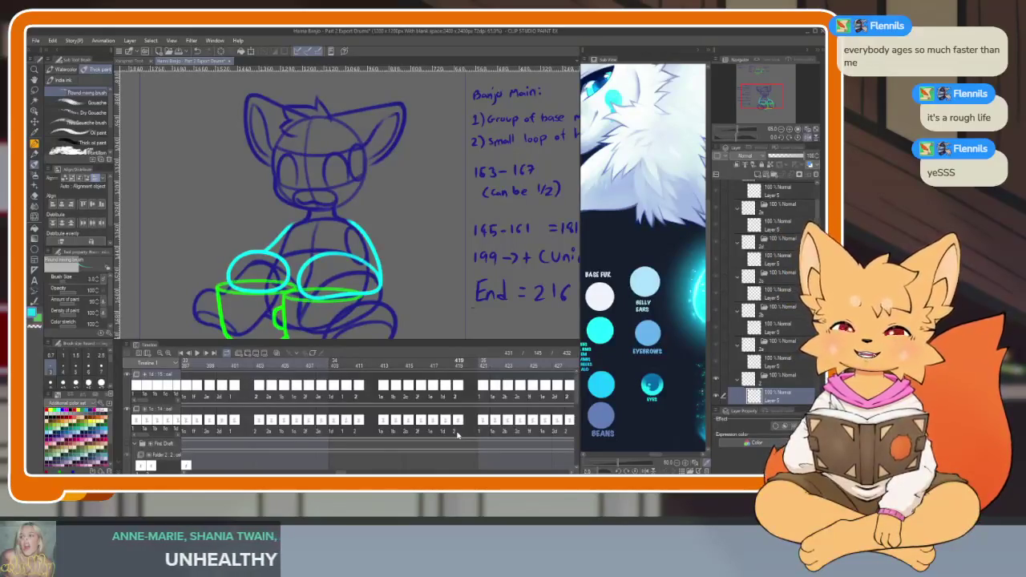
scroll(401, 416, "left", 5)
scroll(337, 401, "left", 5)
scroll(264, 385, "left", 3)
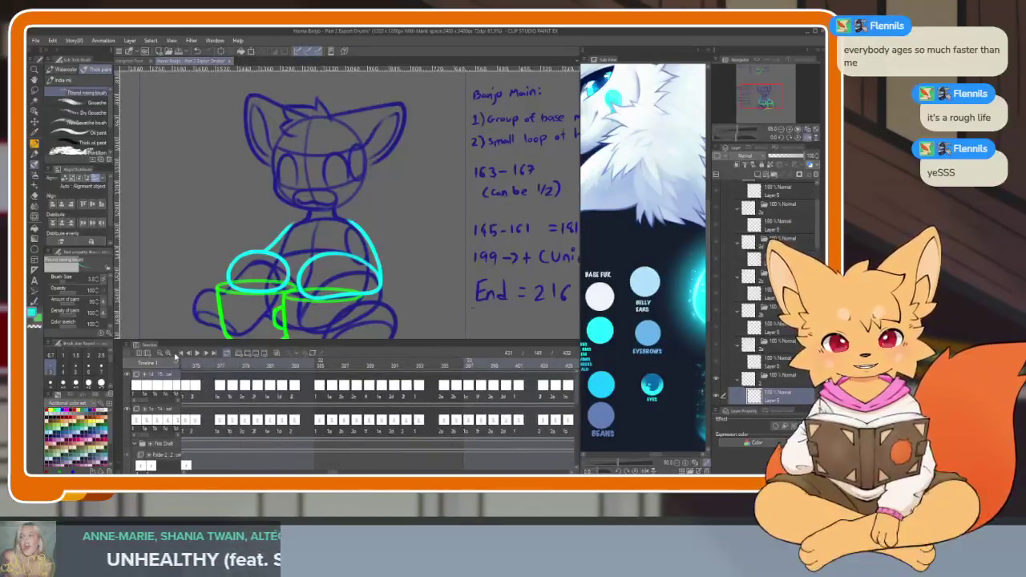
left_click(181, 358)
scroll(264, 419, "left", 1)
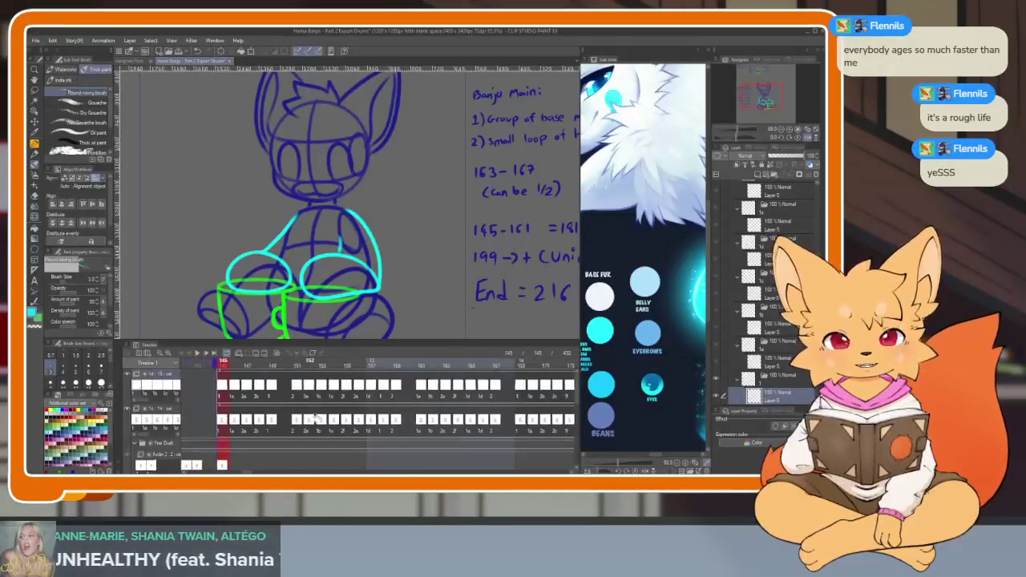
scroll(321, 417, "left", 3)
scroll(373, 417, "left", 1)
scroll(470, 408, "right", 2)
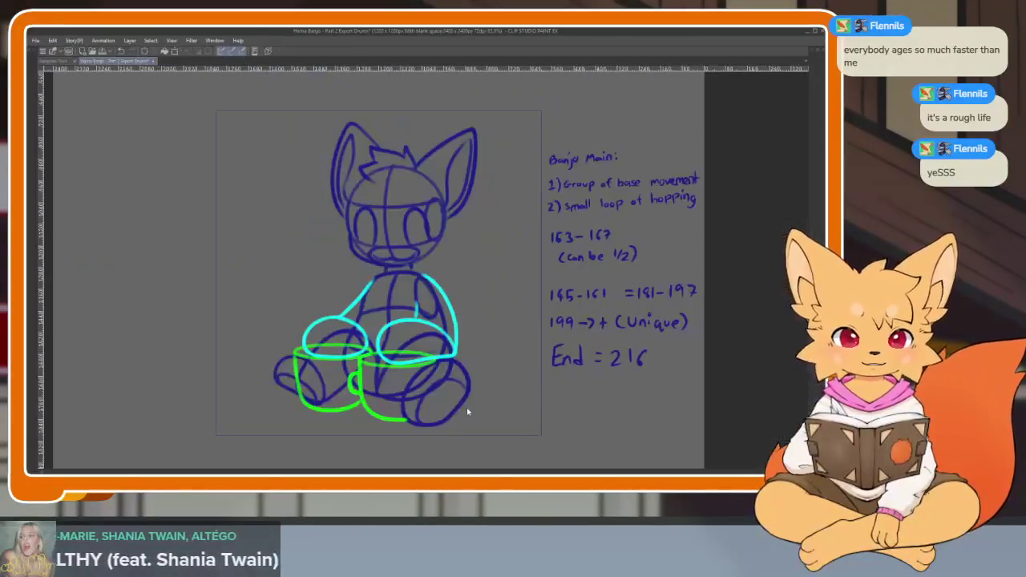
scroll(360, 418, "right", 1)
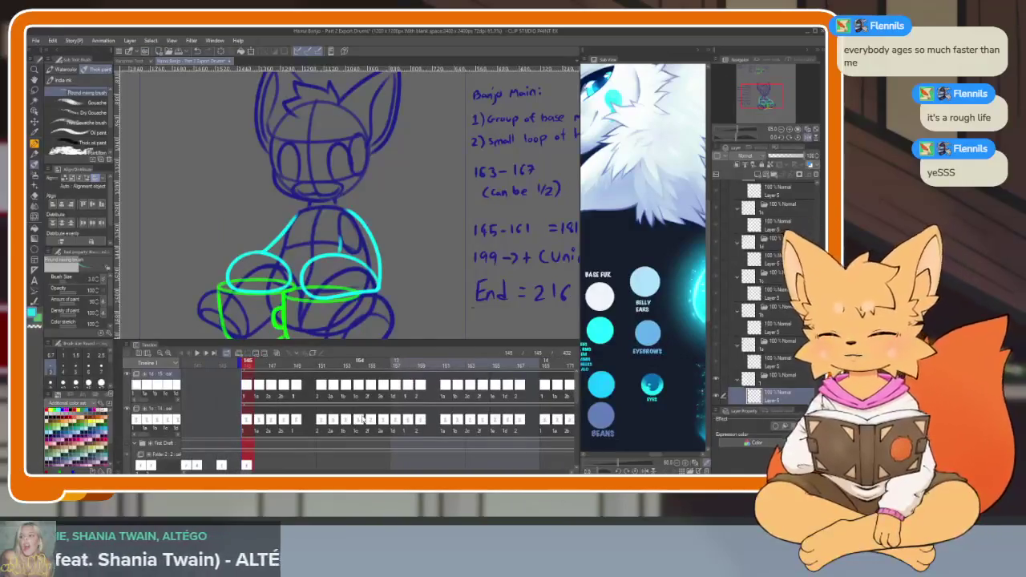
- Hide all palettes to view frame 145 full-window, then restore them
key("Tab")
scroll(507, 328, "down", 2)
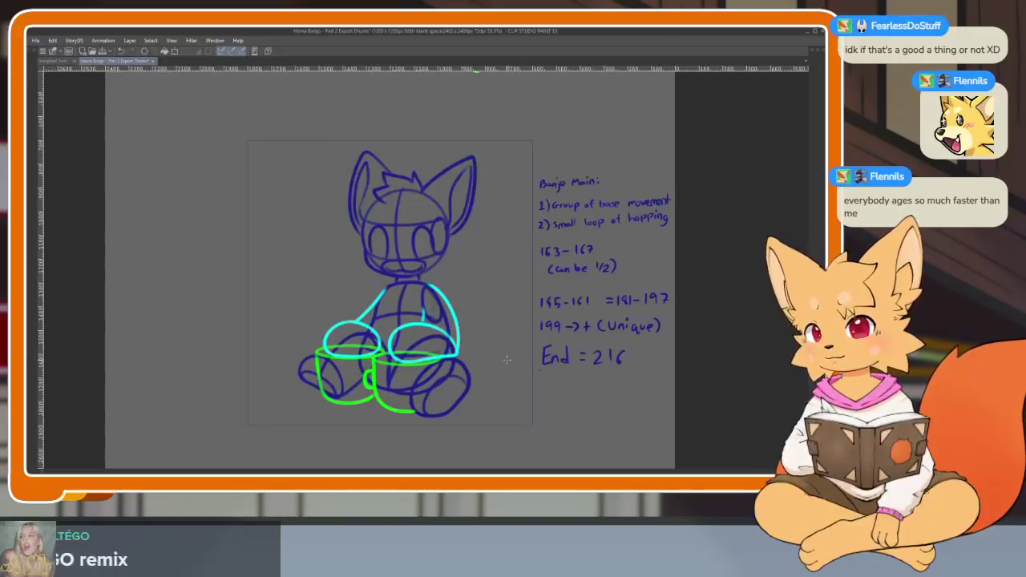
key("Tab")
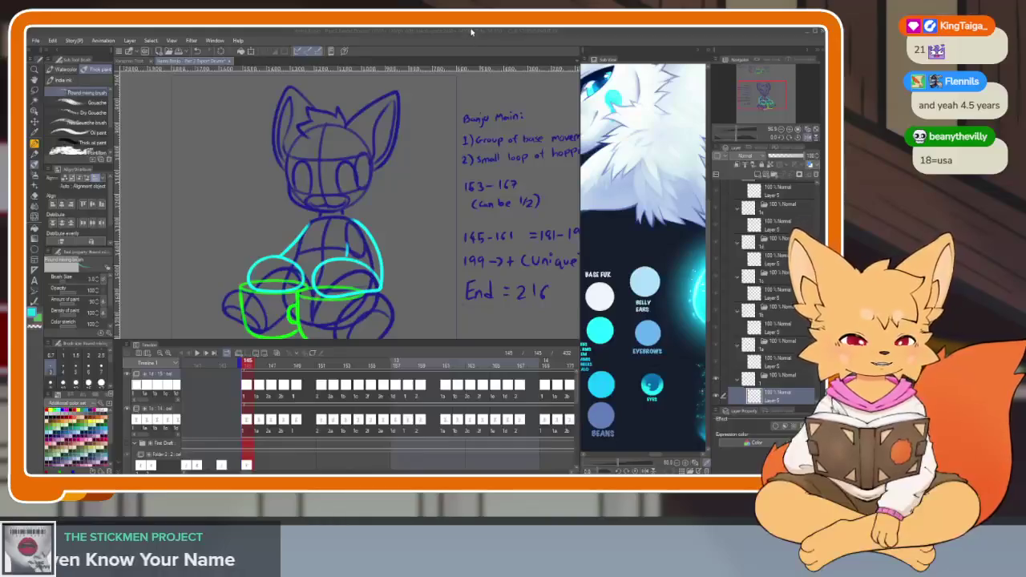
- Toggle all palettes off to view the Banjo sketch canvas alone
key("Tab")
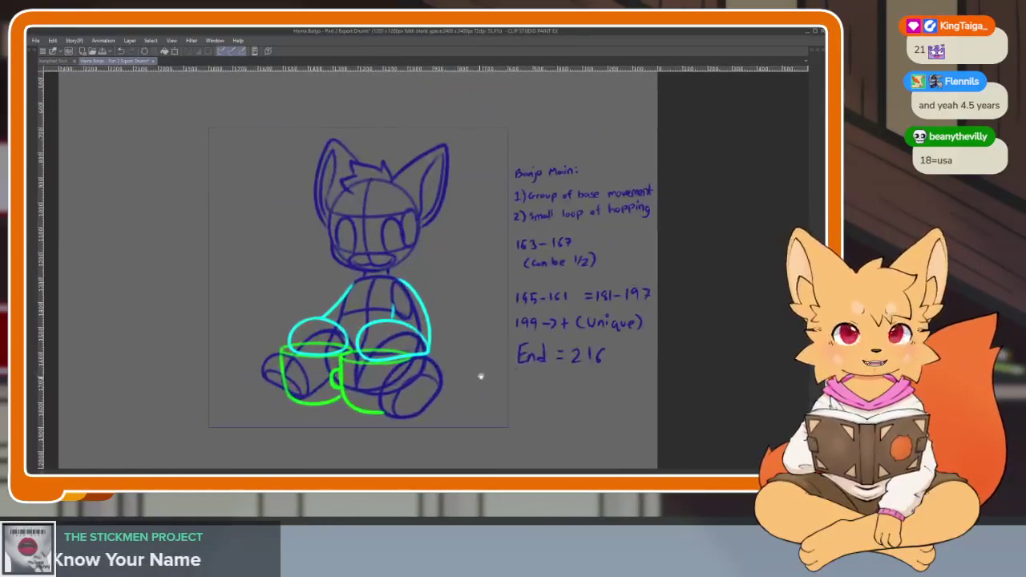
- Fade the Banjo sketch folder to 15% opacity and select the ink layer
key("Tab")
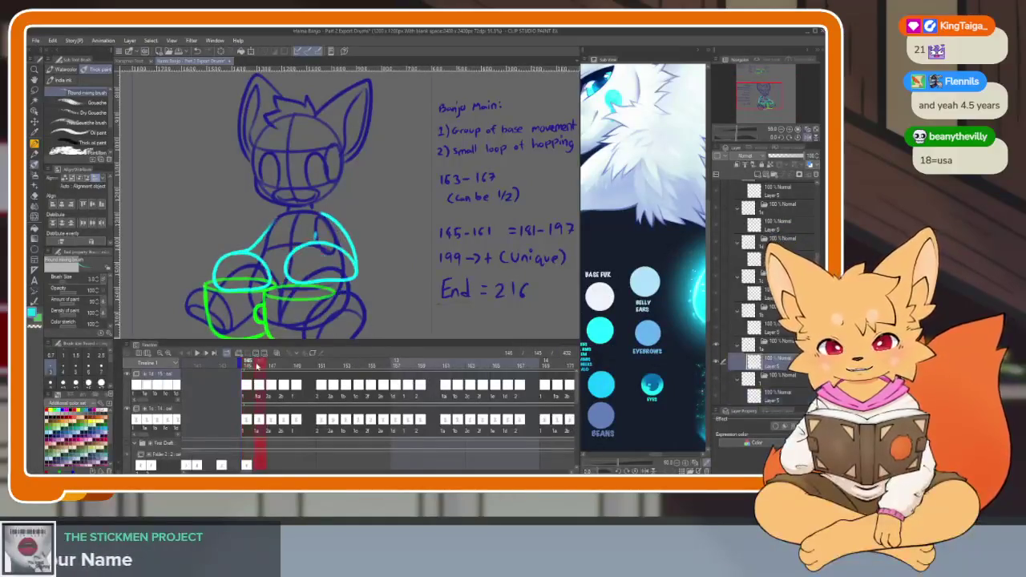
key("Tab")
key("Tab")
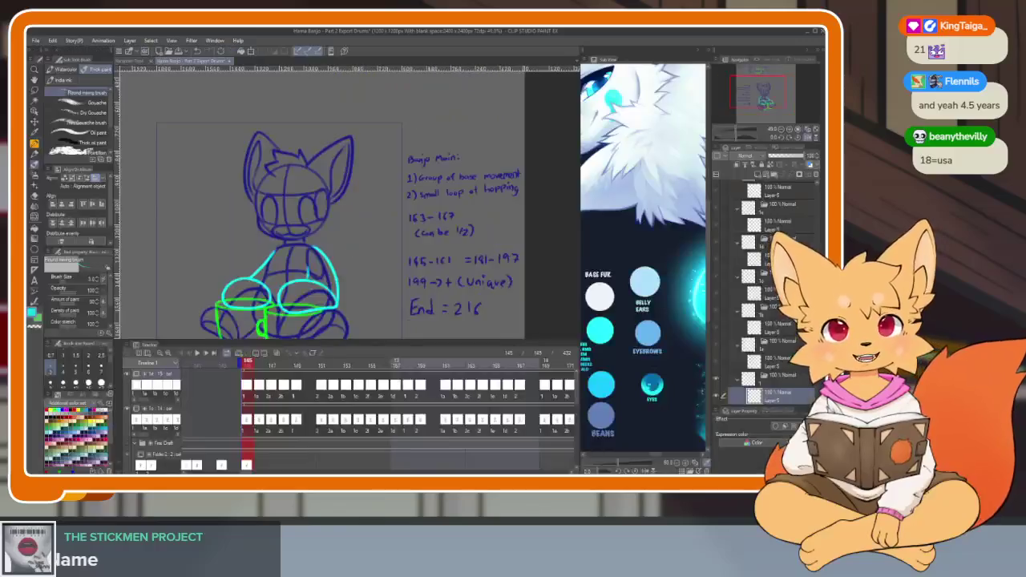
scroll(777, 224, "up", 3)
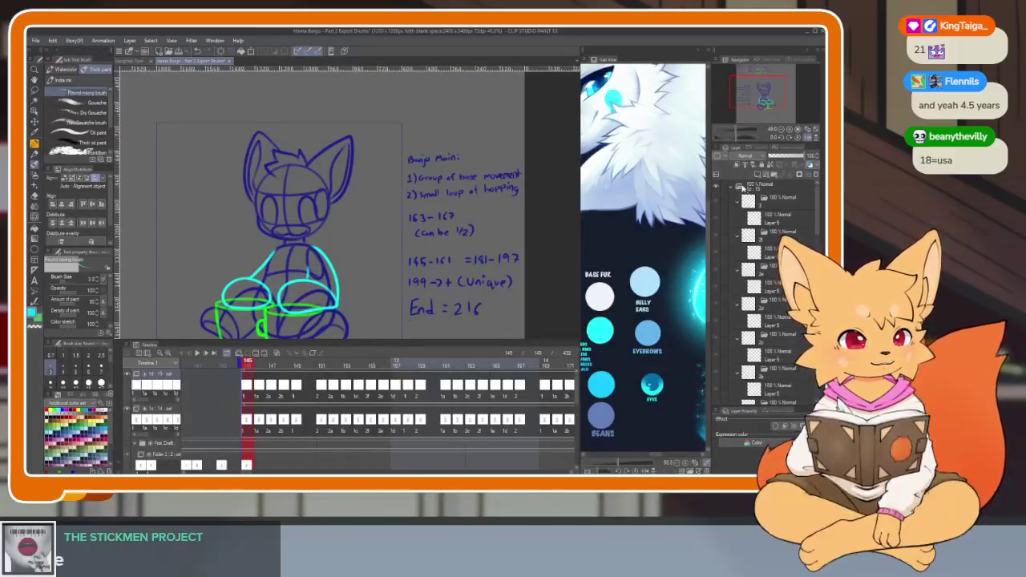
left_click(732, 188)
left_click(759, 198)
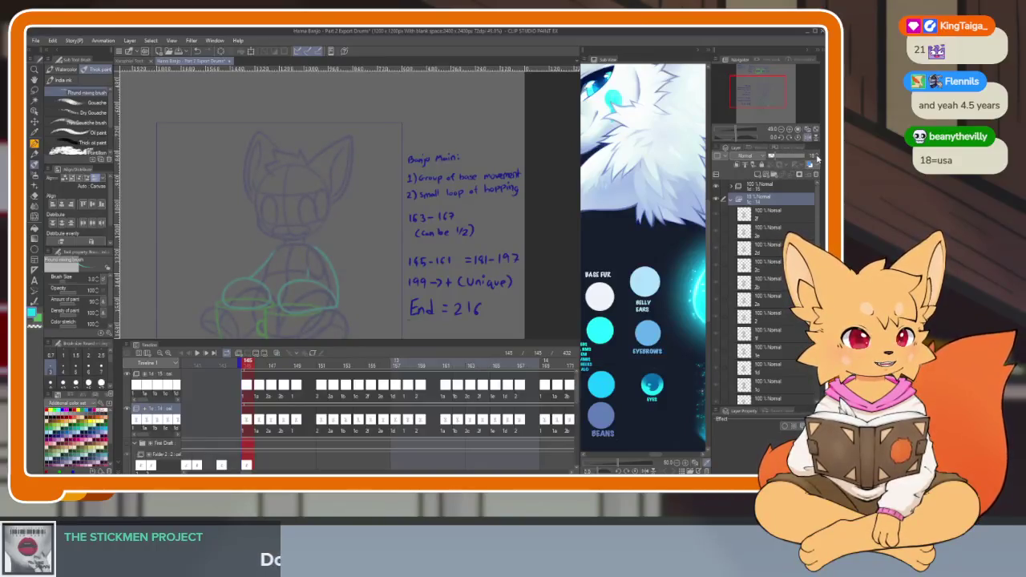
left_click(766, 186)
left_click(734, 188)
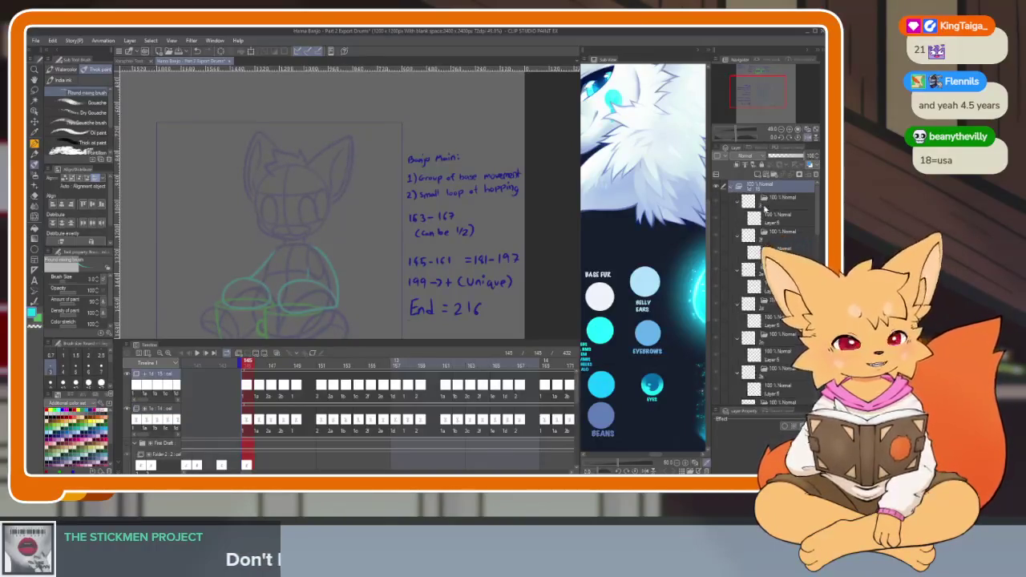
scroll(773, 318, "down", 3)
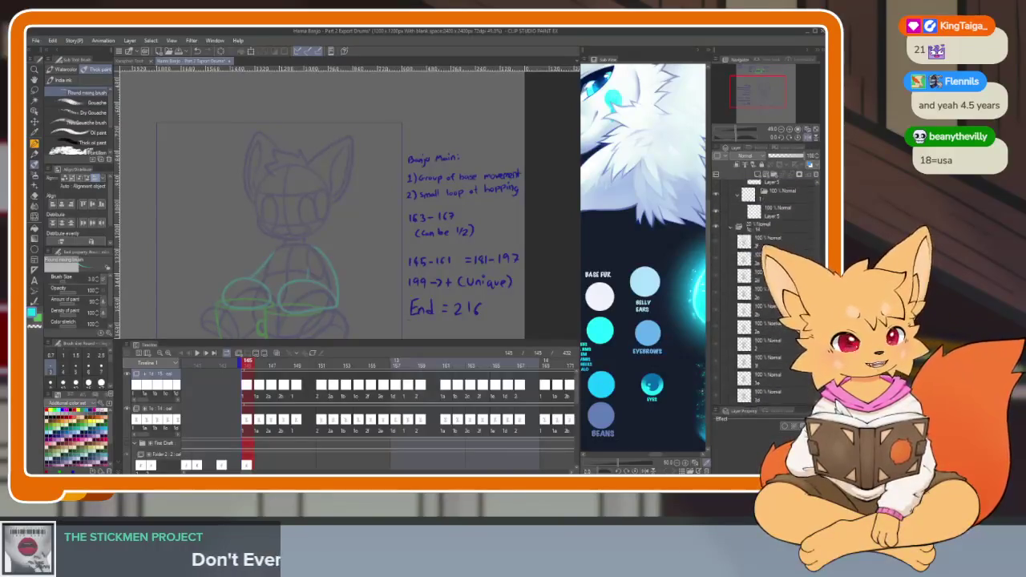
left_click(758, 319)
- Set the brush size to 6.0 and try a test stroke, then undo it
key("Tab")
key("Tab")
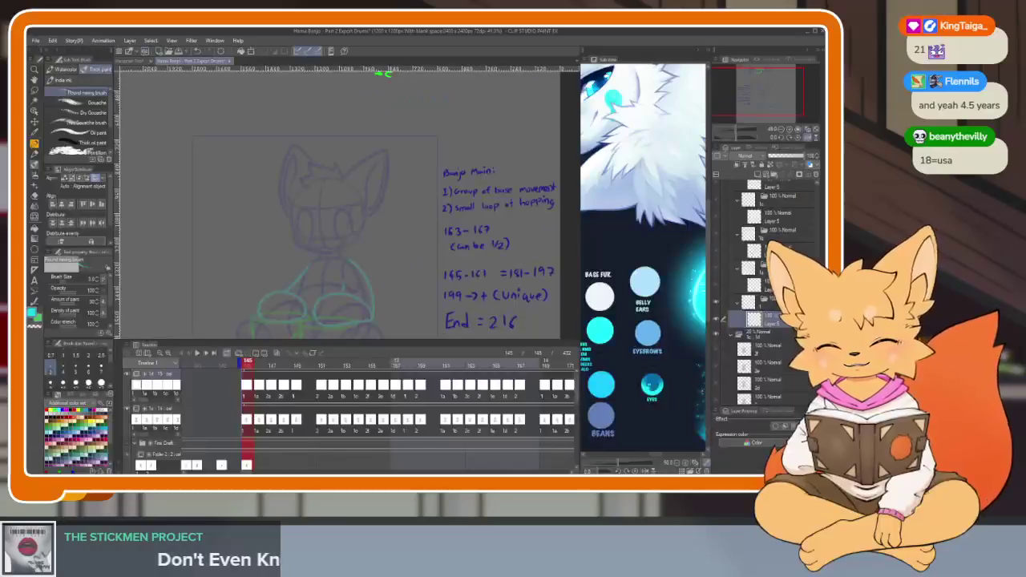
key("Tab")
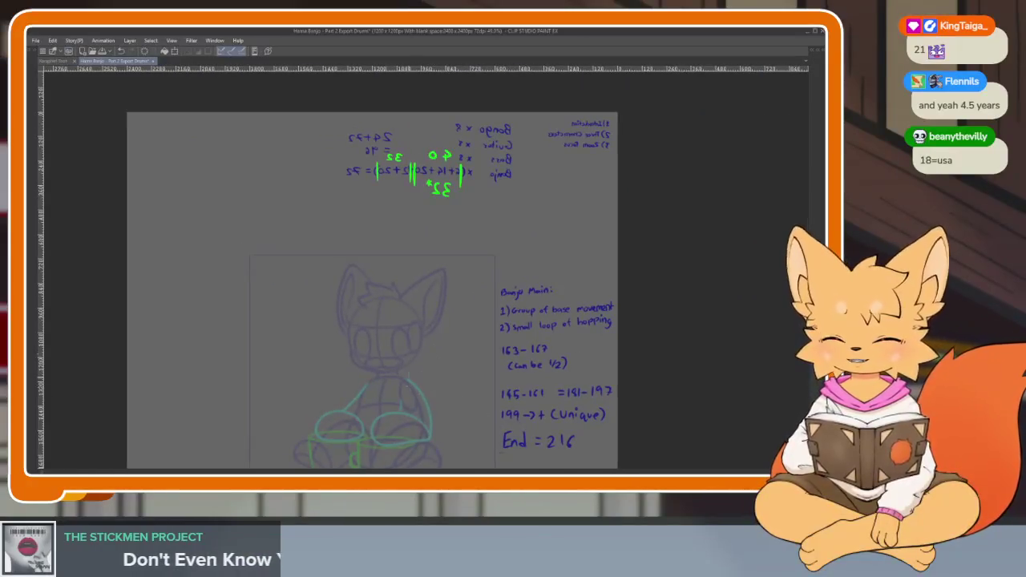
scroll(457, 412, "up", 3)
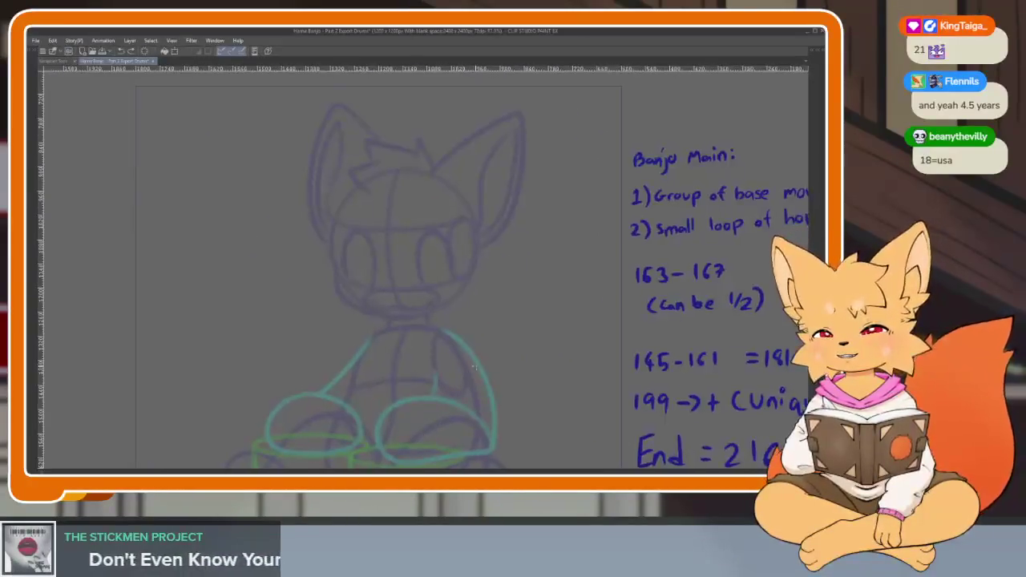
key("Tab")
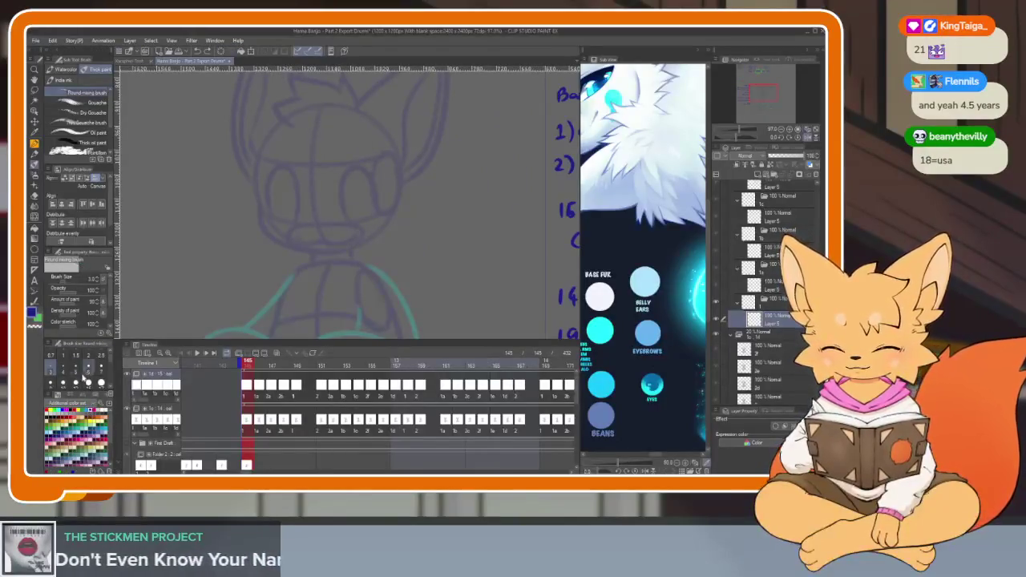
left_click(88, 370)
key("Tab")
left_click_drag(403, 316, 645, 353)
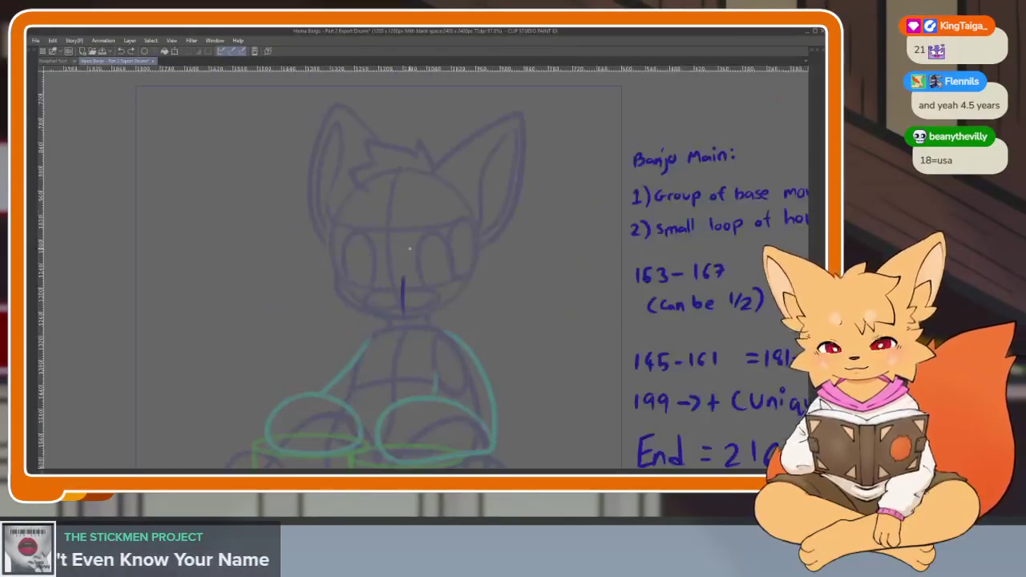
key("ctrl+z")
scroll(692, 318, "down", 3)
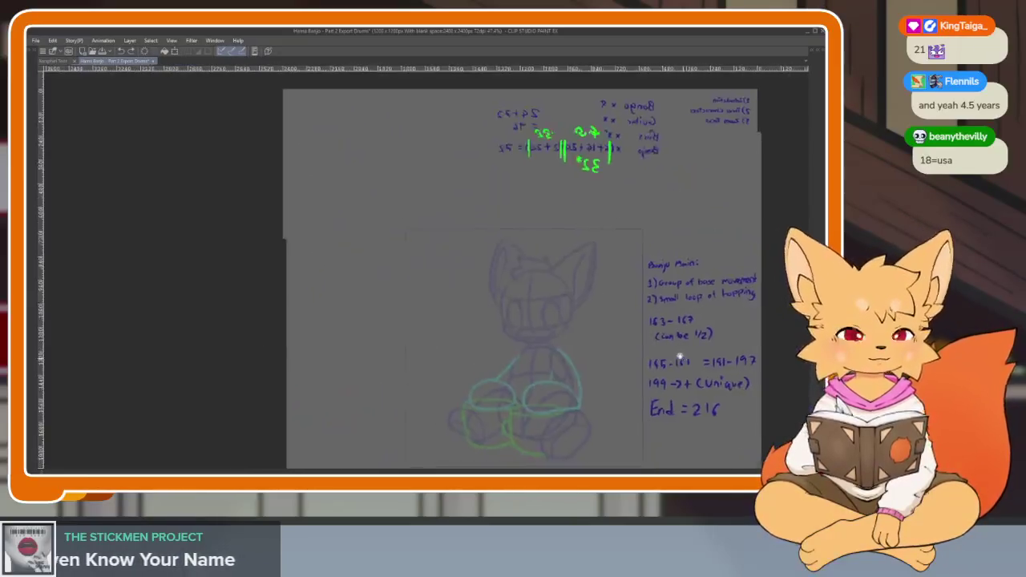
scroll(487, 323, "down", 1)
scroll(487, 323, "up", 4)
scroll(515, 345, "down", 1)
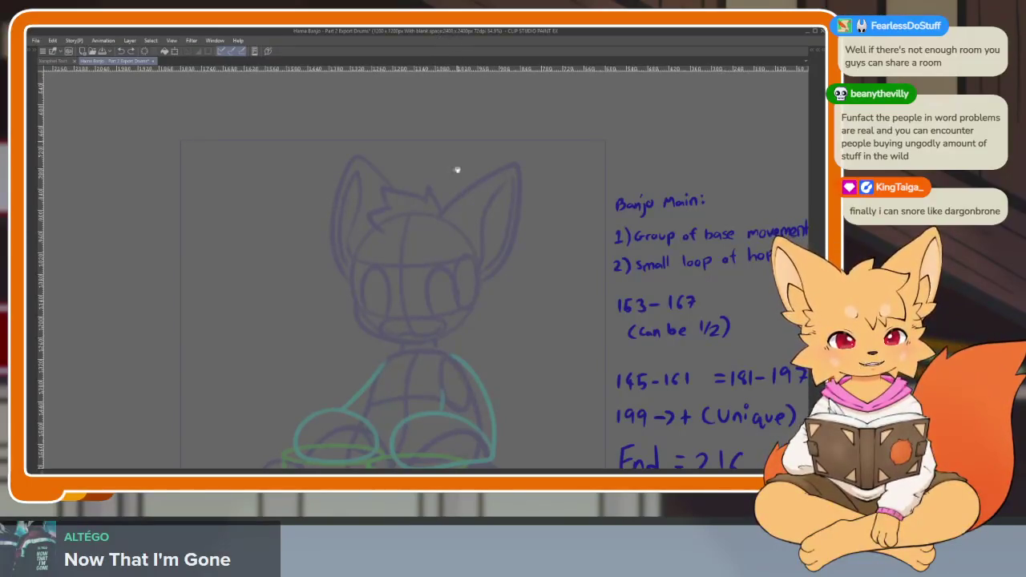
scroll(458, 360, "down", 2)
left_click_drag(436, 265, 483, 354)
key("ctrl+z")
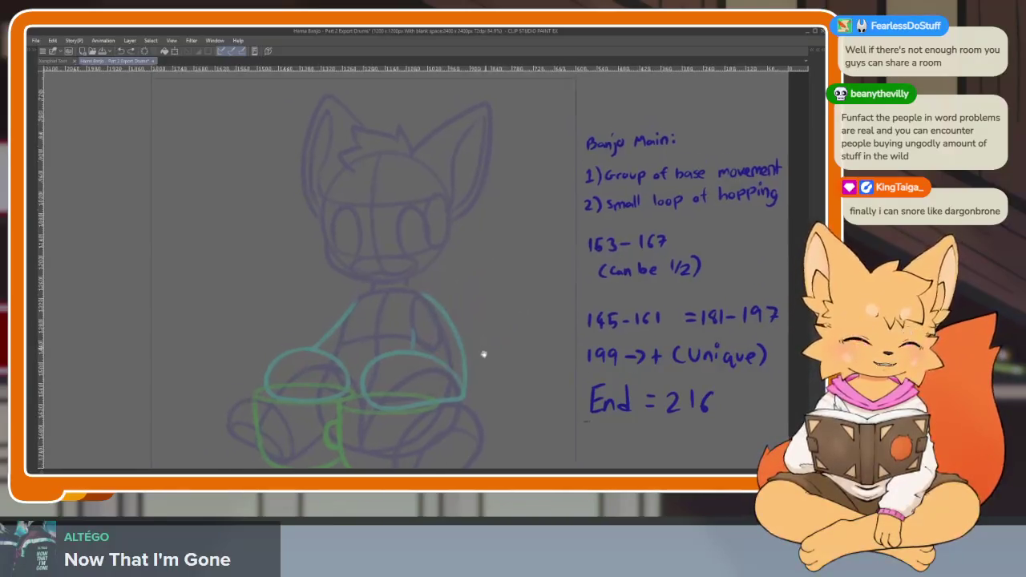
scroll(453, 375, "up", 5)
scroll(447, 371, "down", 3)
scroll(432, 366, "up", 2)
scroll(454, 343, "up", 1)
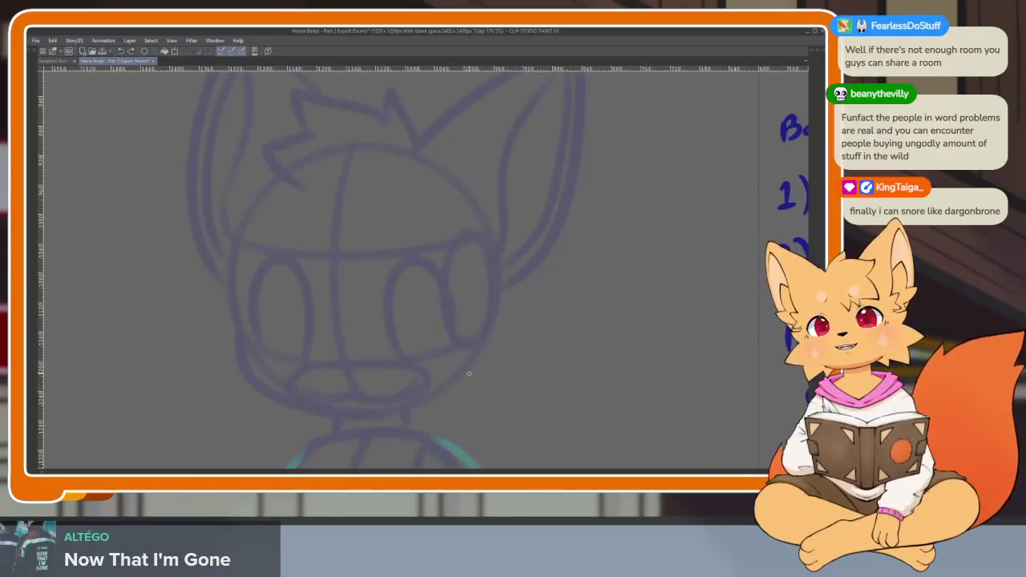
left_click_drag(465, 378, 472, 393)
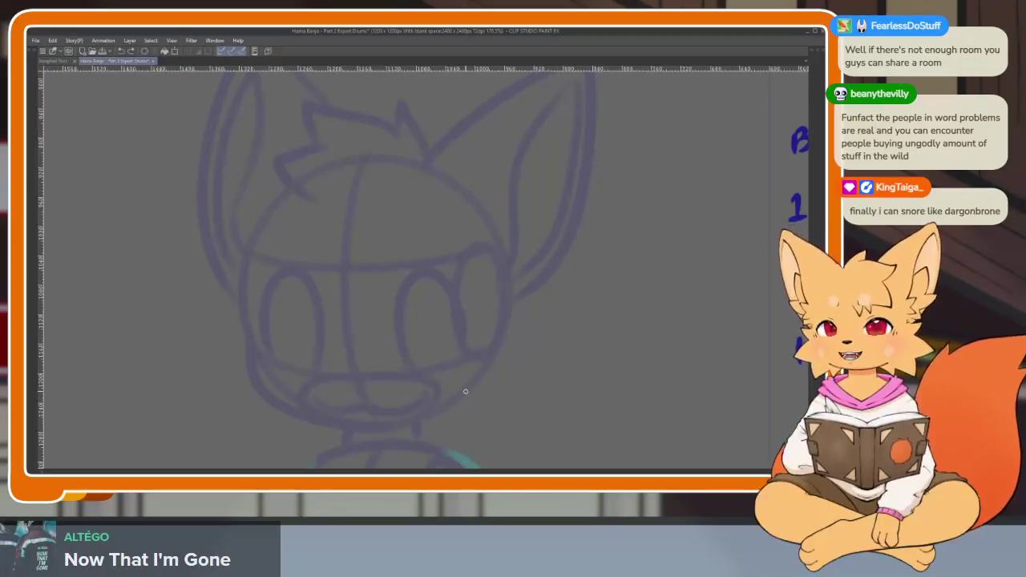
scroll(464, 339, "down", 2)
scroll(419, 382, "up", 2)
scroll(502, 355, "up", 1)
scroll(412, 376, "up", 1)
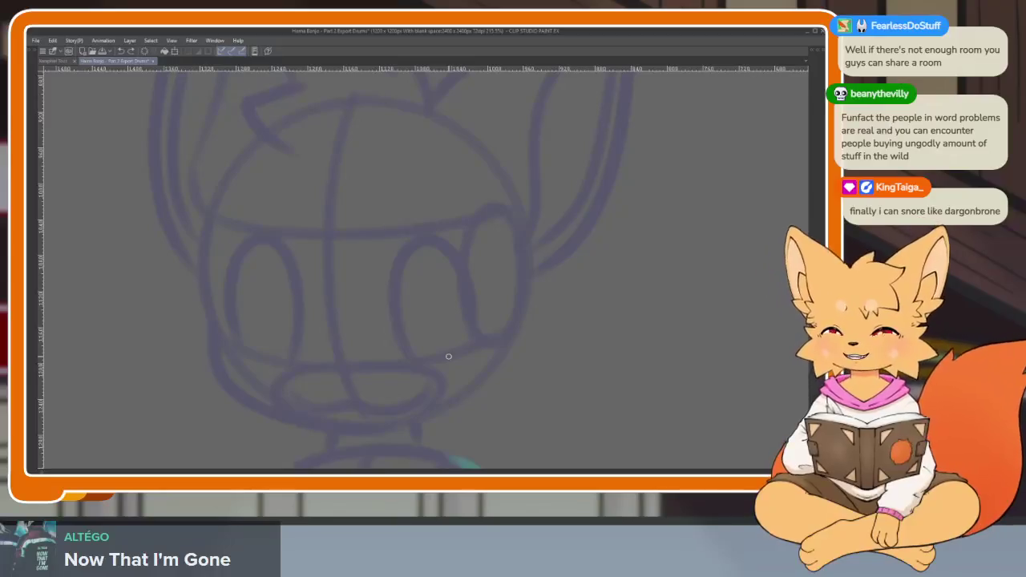
mouse_move(484, 325)
left_mouse_down()
mouse_move(457, 389)
mouse_move(440, 403)
mouse_move(524, 371)
mouse_move(521, 355)
left_mouse_up()
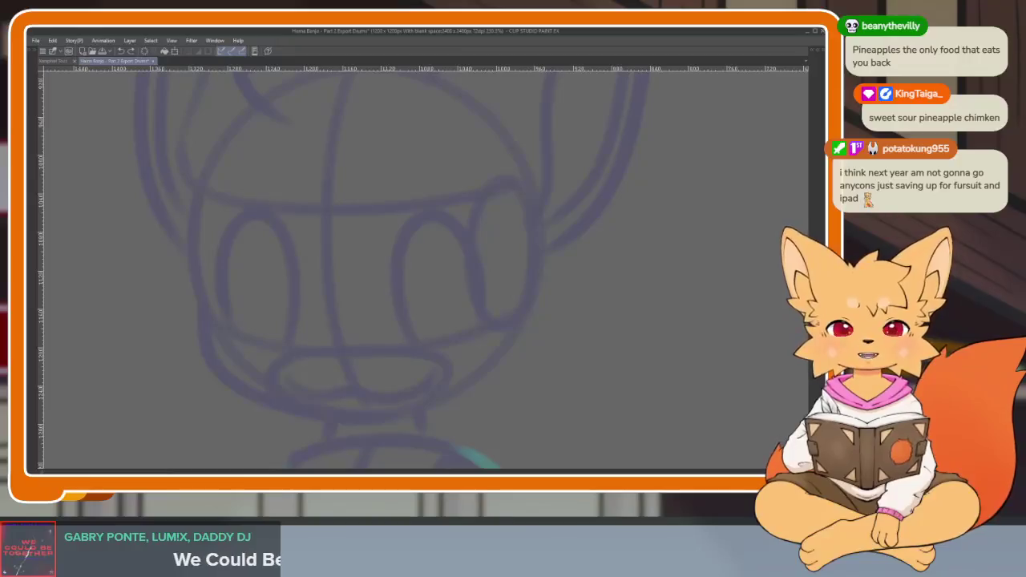
scroll(485, 304, "down", 2)
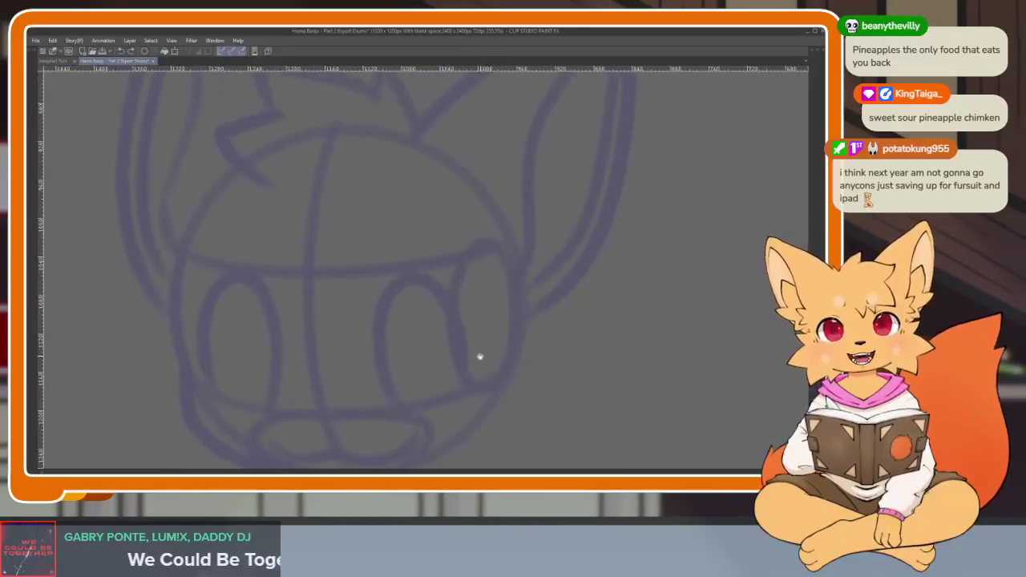
scroll(479, 365, "down", 1)
left_click_drag(417, 325, 460, 372)
key("ctrl+z")
scroll(314, 387, "up", 2)
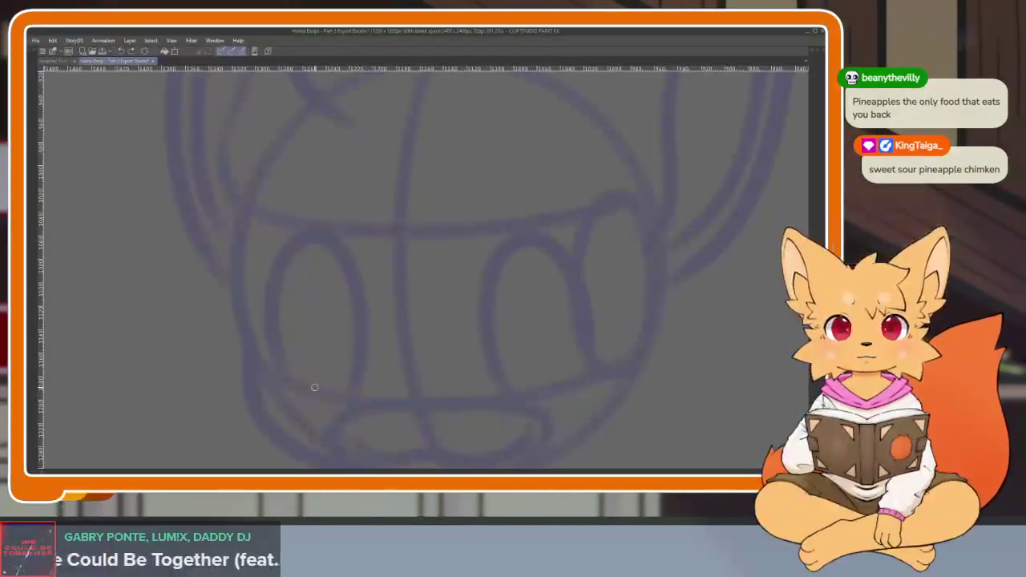
scroll(437, 383, "up", 1)
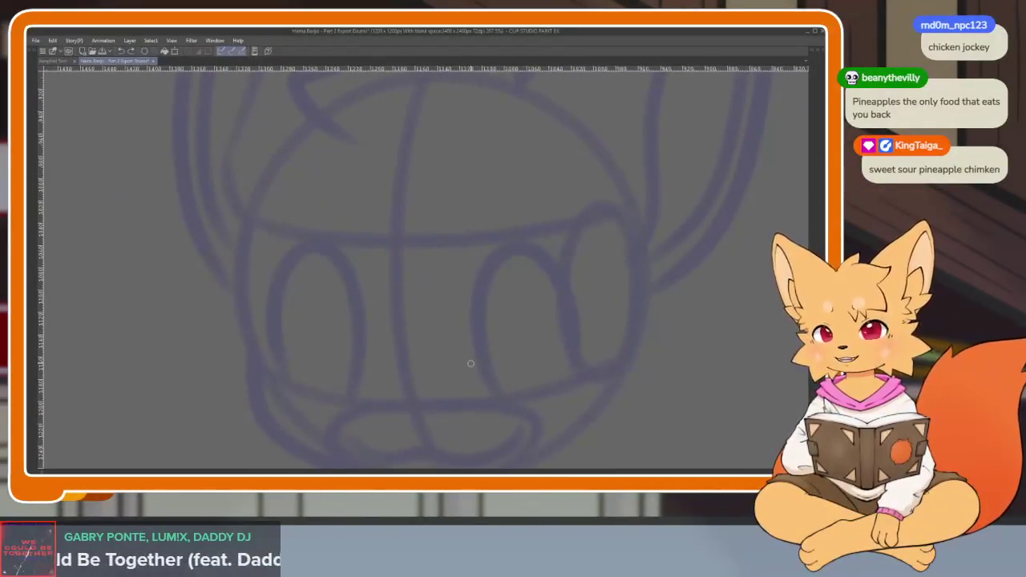
scroll(449, 377, "down", 2)
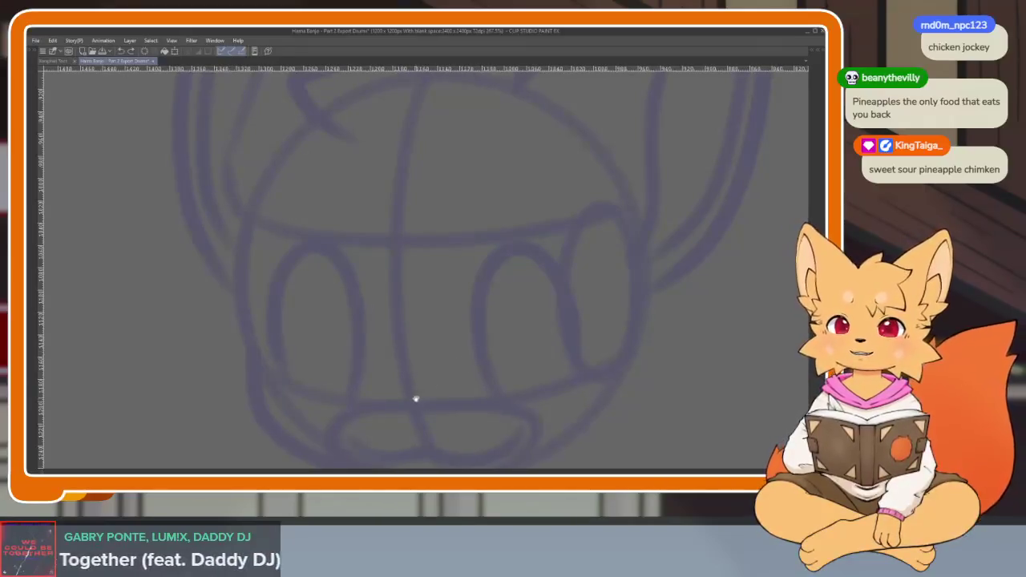
- Ink the left side of Banjo's face and its fluffy cheek tufts in dark blue
scroll(444, 393, "down", 1)
scroll(444, 395, "right", 1)
scroll(468, 371, "right", 2)
scroll(488, 355, "right", 1)
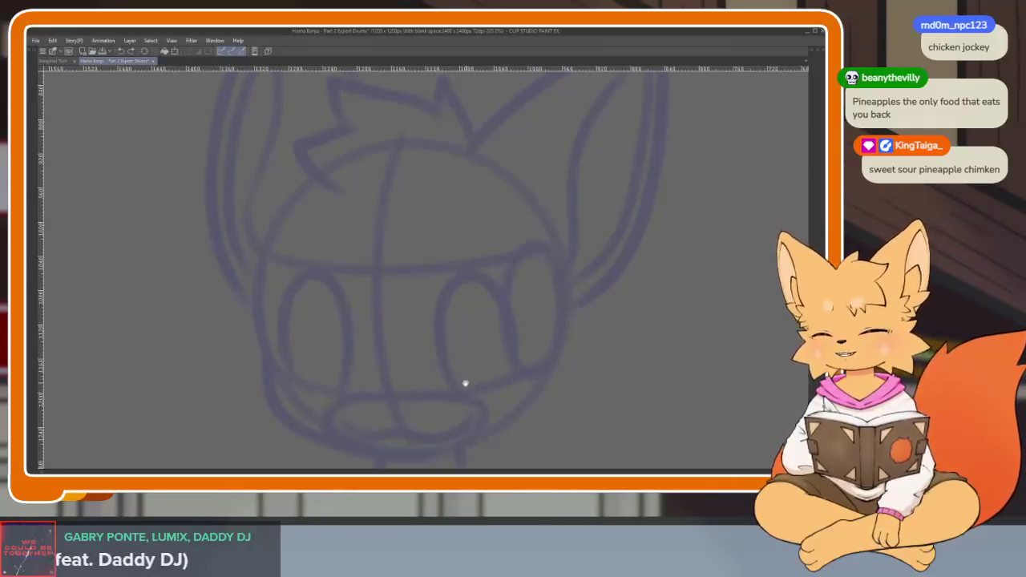
scroll(433, 397, "up", 1)
scroll(442, 390, "down", 1)
scroll(440, 381, "up", 1)
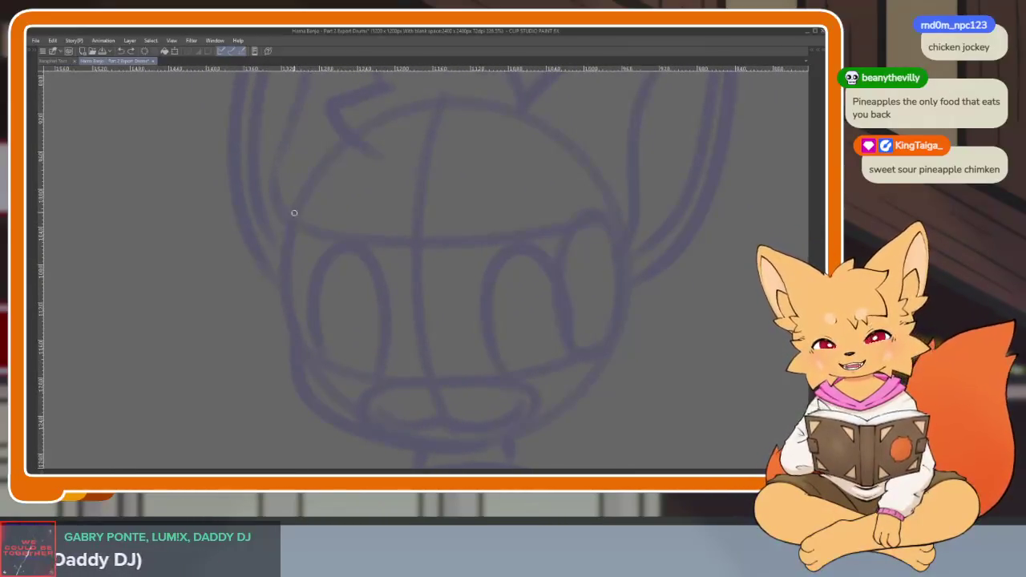
left_click_drag(295, 217, 289, 347)
scroll(318, 371, "down", 1)
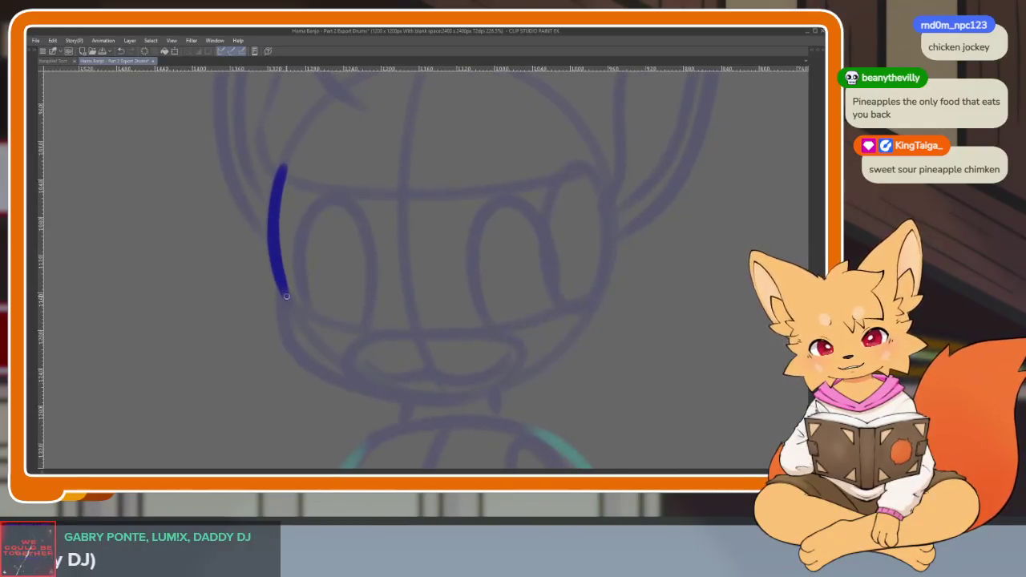
mouse_move(278, 295)
left_mouse_down()
mouse_move(255, 314)
mouse_move(282, 335)
mouse_move(271, 378)
mouse_move(324, 392)
left_mouse_up()
- Ink the right cheek tuft curving down and begin the right eye
scroll(561, 357, "up", 1)
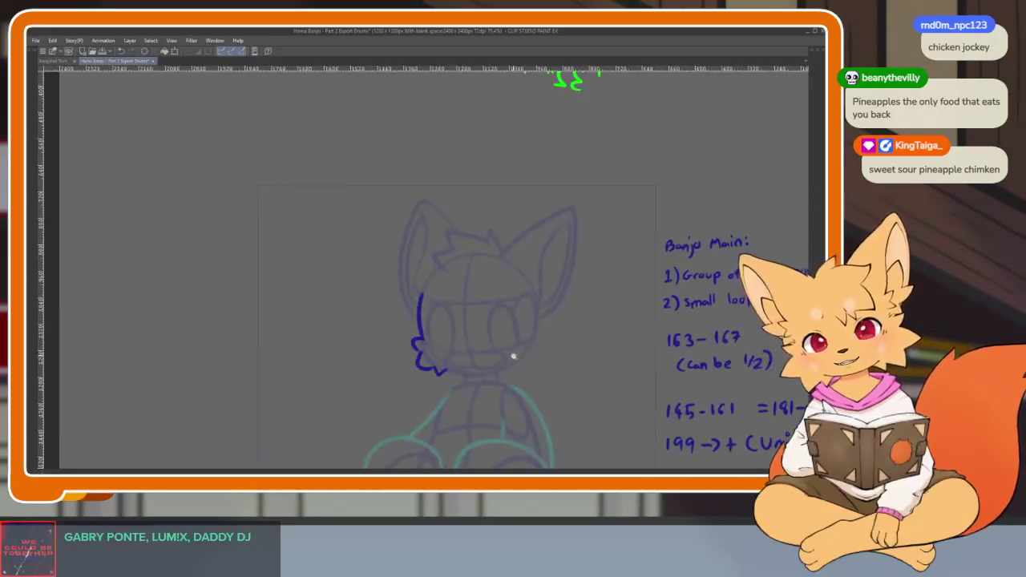
scroll(513, 355, "up", 3)
scroll(543, 360, "up", 2)
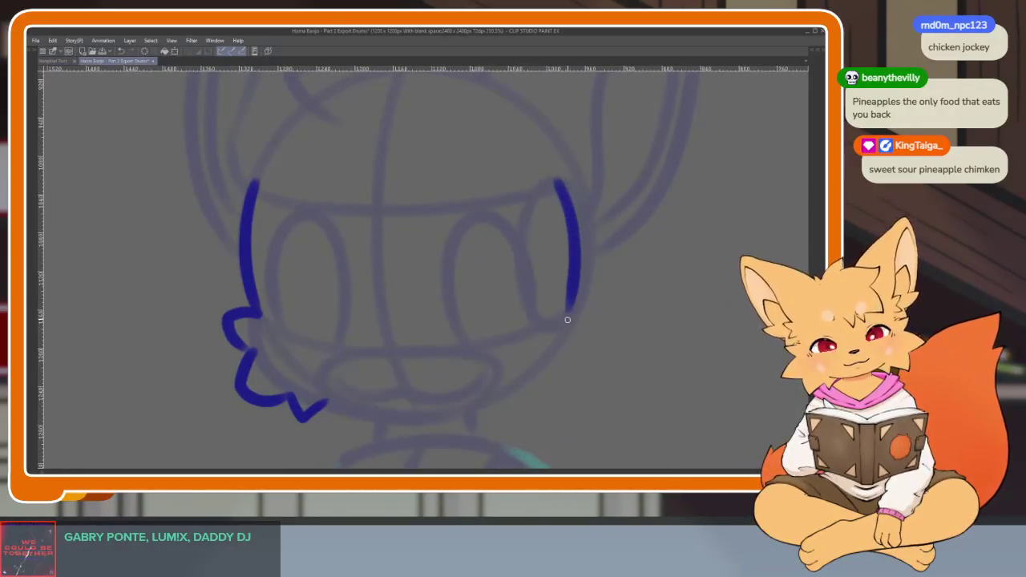
left_click_drag(566, 317, 574, 344)
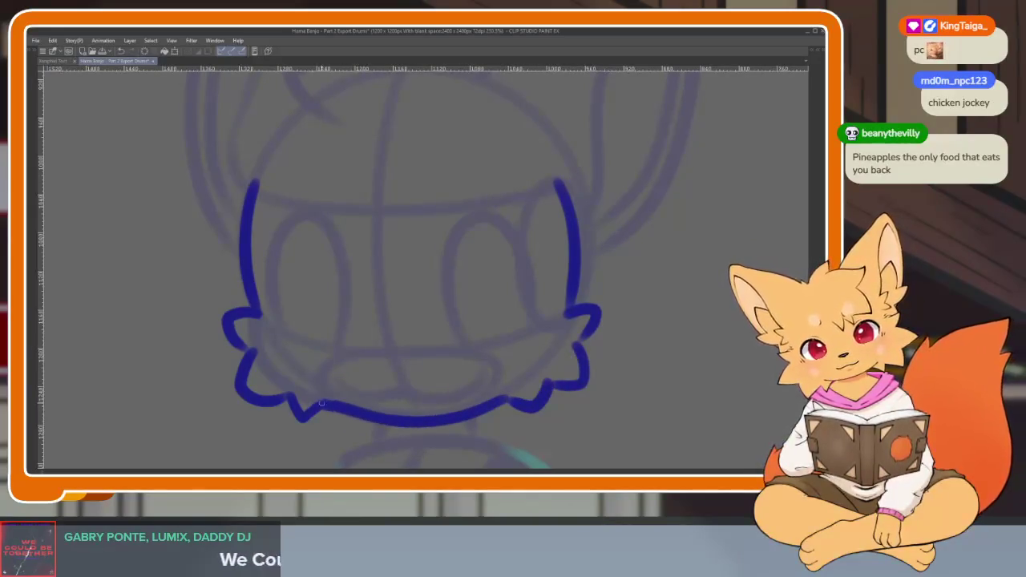
scroll(513, 384, "down", 5)
scroll(489, 378, "up", 4)
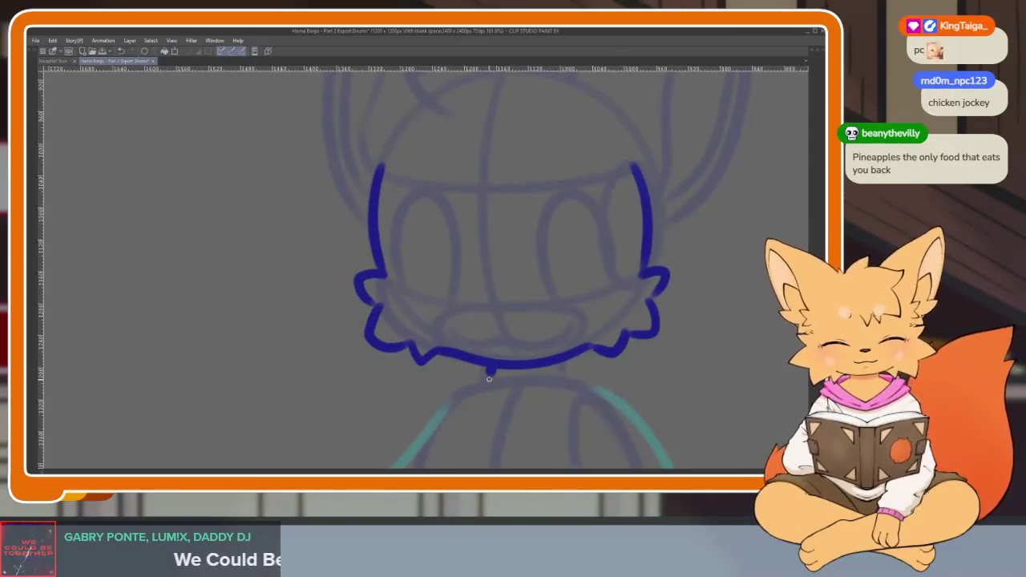
scroll(596, 381, "down", 2)
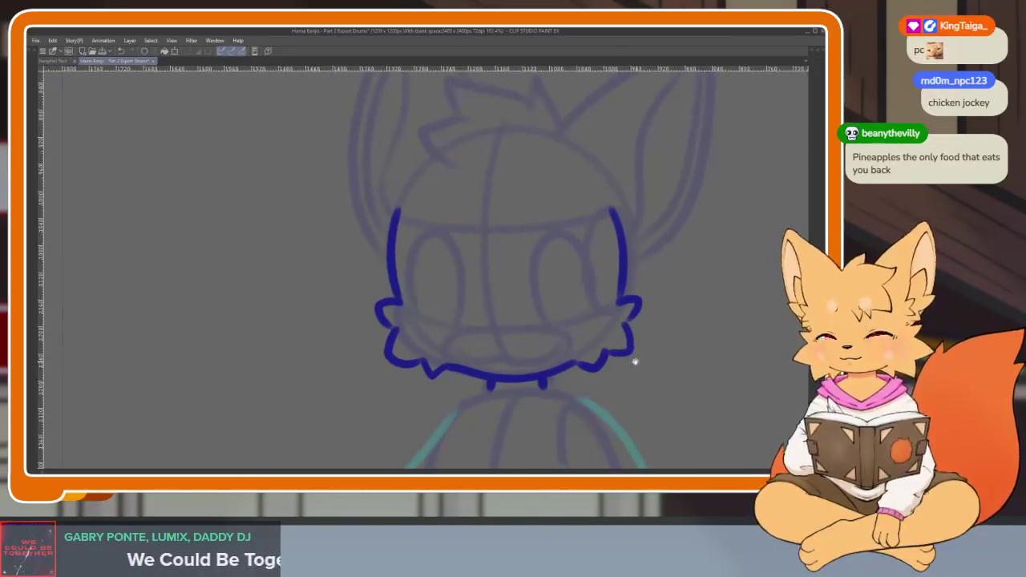
scroll(577, 389, "up", 2)
scroll(525, 361, "up", 2)
scroll(521, 385, "down", 2)
scroll(527, 392, "up", 1)
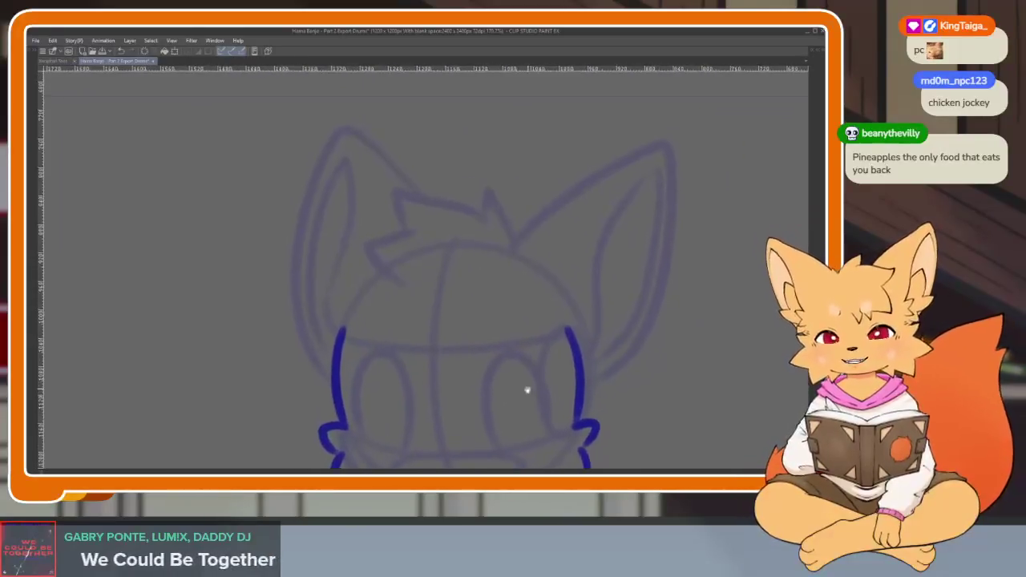
scroll(522, 248, "up", 1)
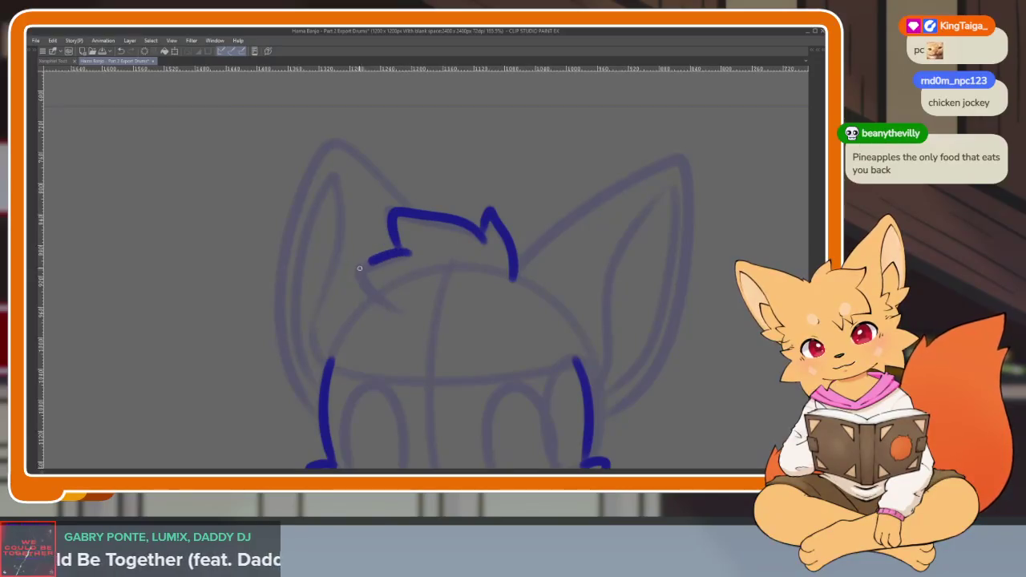
scroll(556, 266, "down", 2)
scroll(532, 323, "up", 2)
scroll(532, 345, "up", 1)
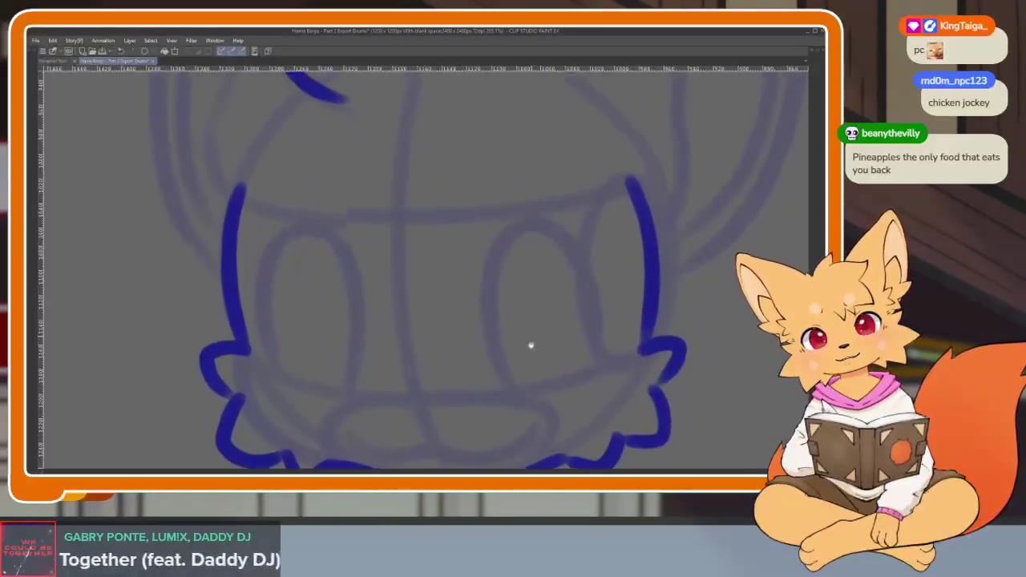
scroll(487, 360, "up", 1)
left_click(487, 360)
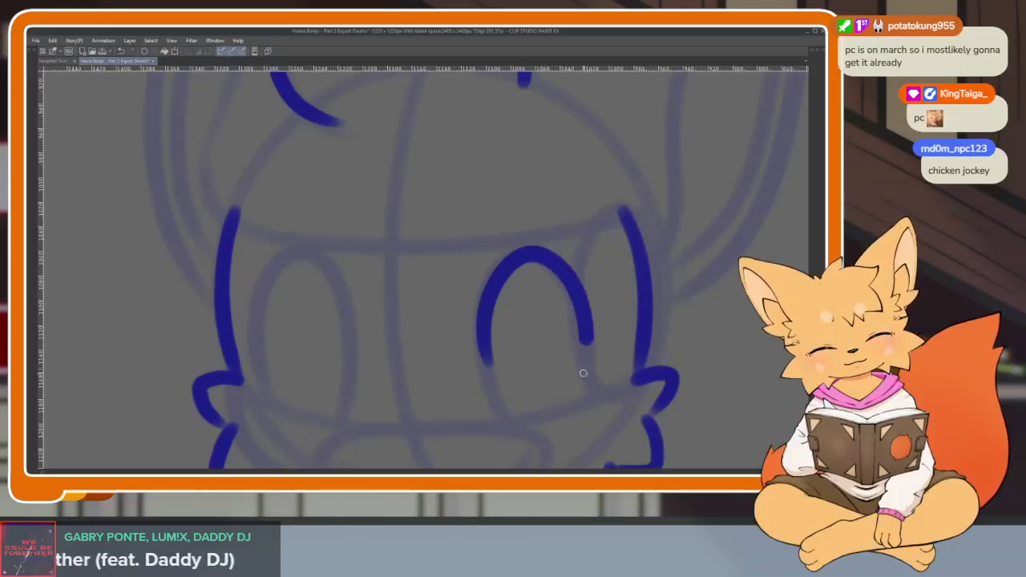
- Ink the left side of the left eye in dark blue after undoing two failed strokes
scroll(577, 381, "down", 1)
scroll(497, 396, "up", 1)
scroll(464, 410, "up", 1)
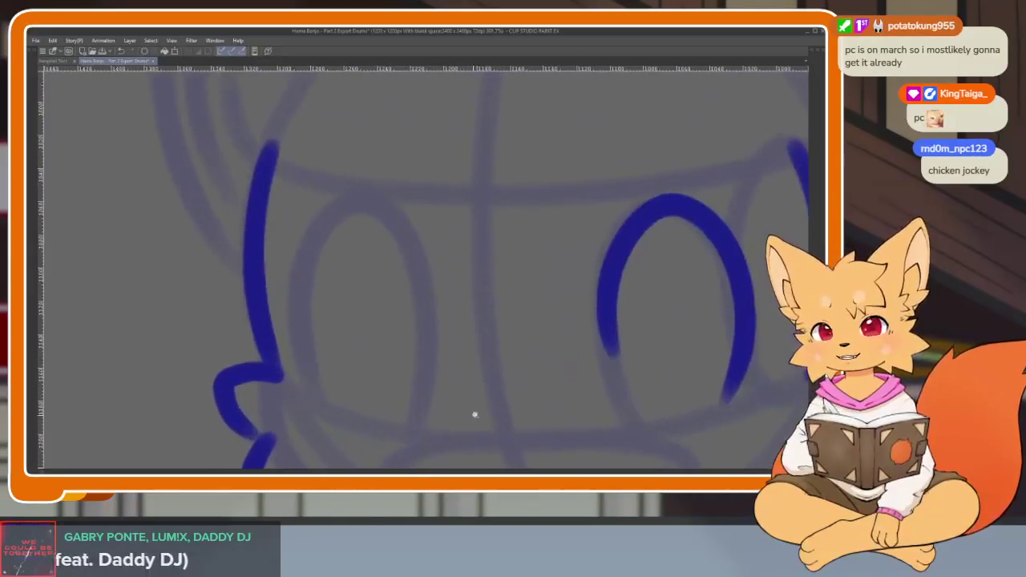
scroll(471, 421, "down", 1)
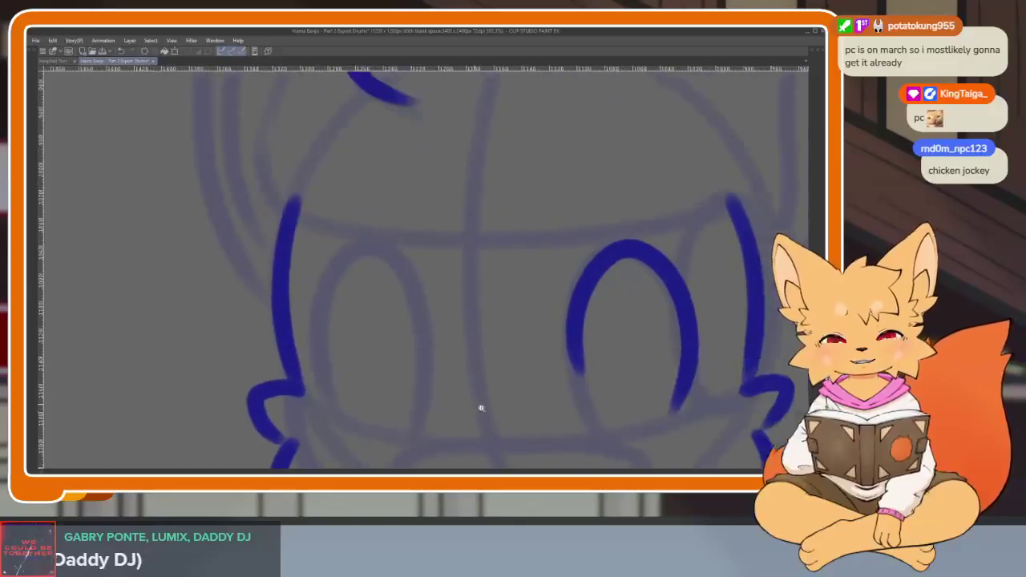
scroll(469, 423, "up", 1)
scroll(469, 420, "up", 1)
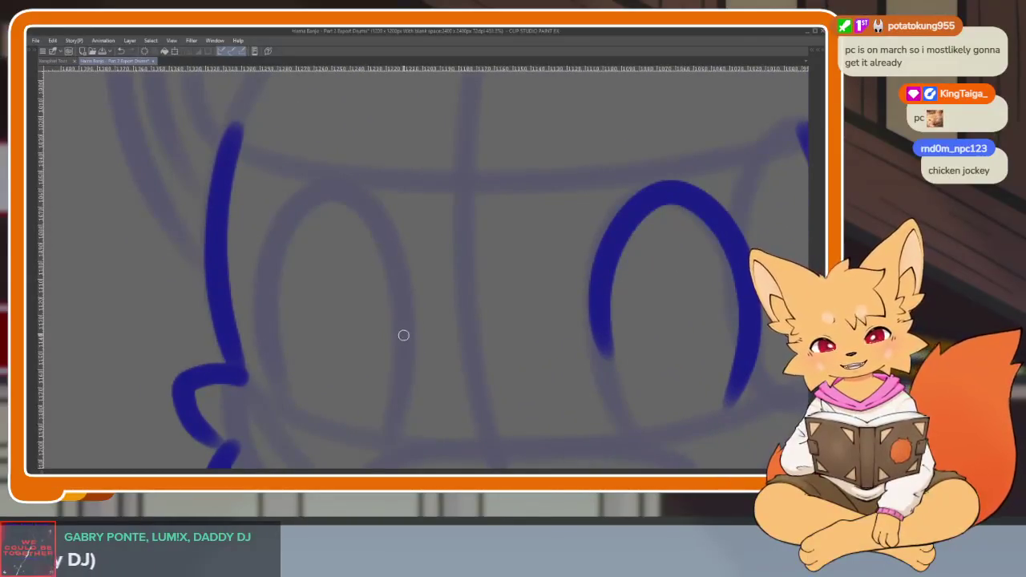
left_click_drag(401, 286, 262, 343)
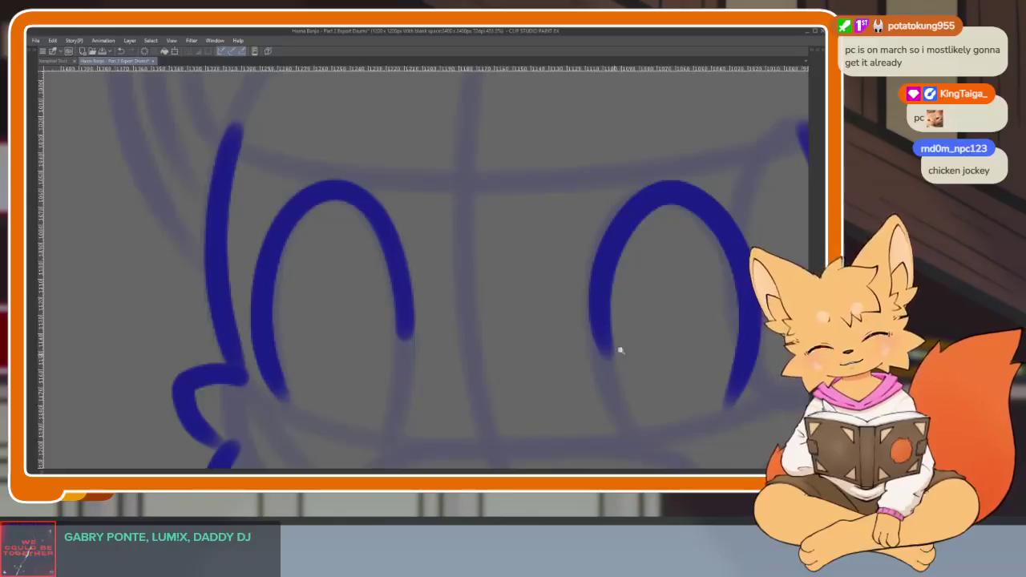
scroll(641, 336, "down", 3)
scroll(521, 335, "up", 3)
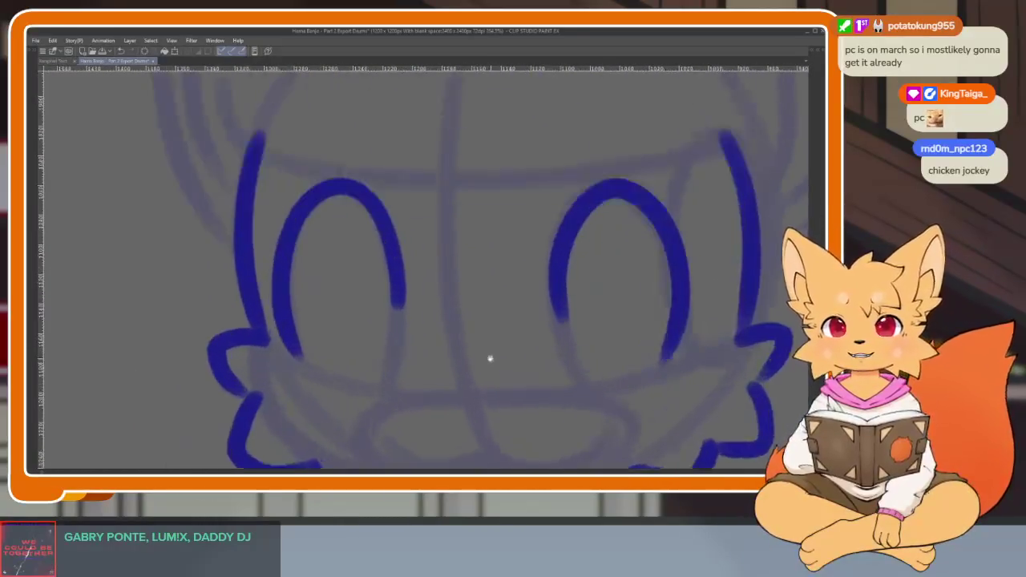
key("ctrl+z")
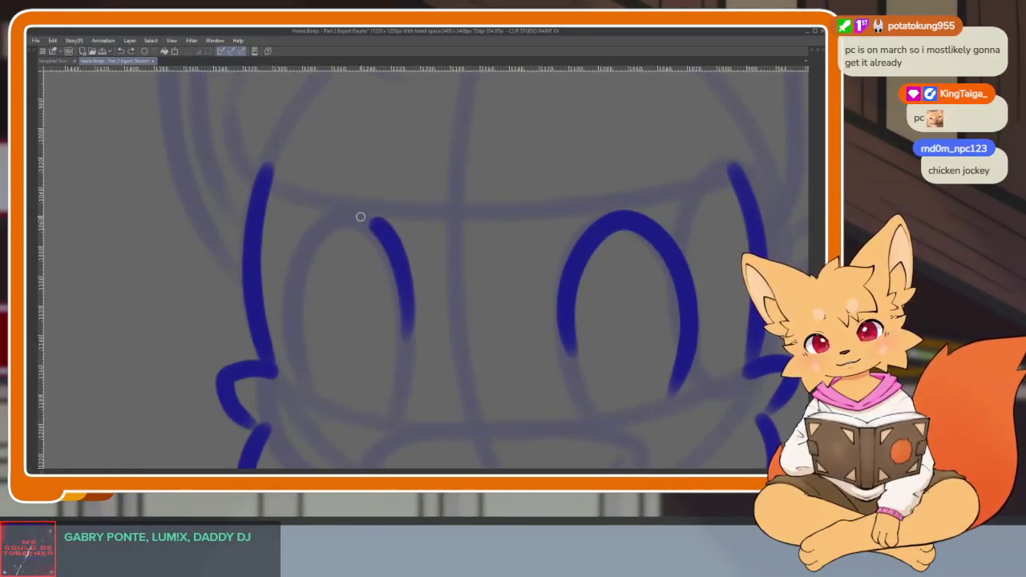
left_click_drag(290, 285, 307, 377)
scroll(641, 343, "down", 3)
scroll(633, 345, "up", 2)
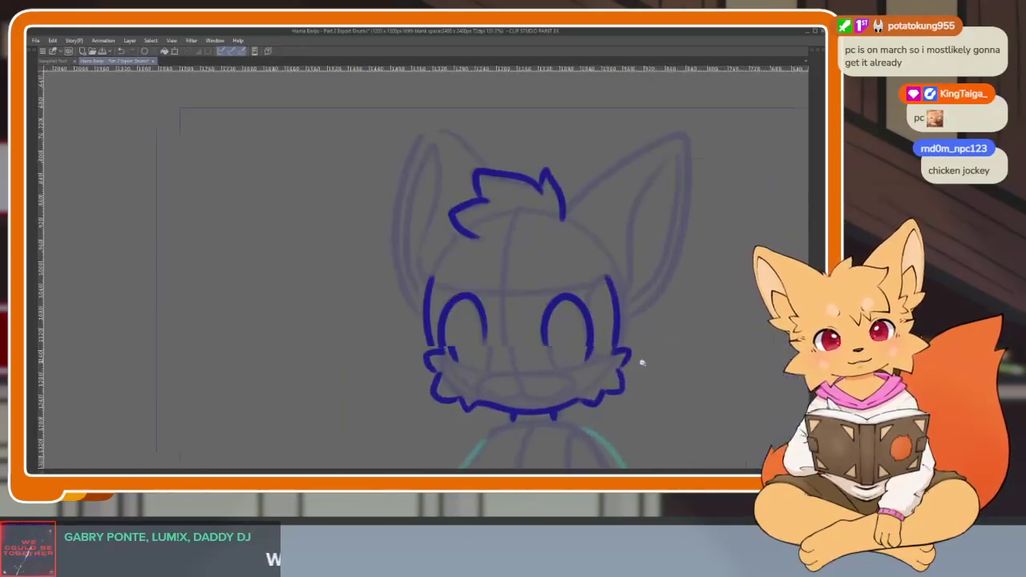
scroll(577, 346, "up", 2)
key("ctrl+z")
scroll(378, 324, "up", 2)
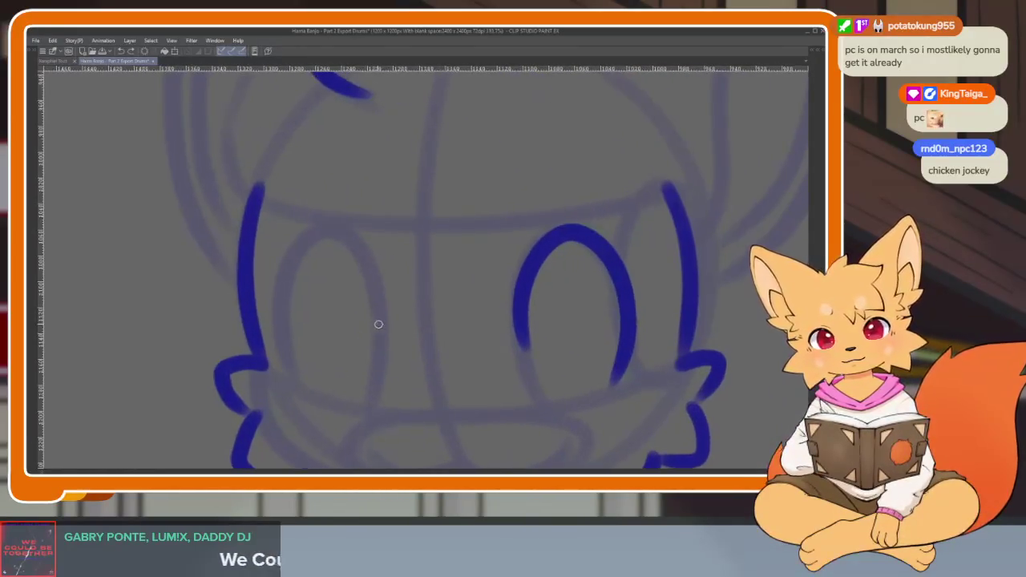
left_click_drag(297, 257, 310, 401)
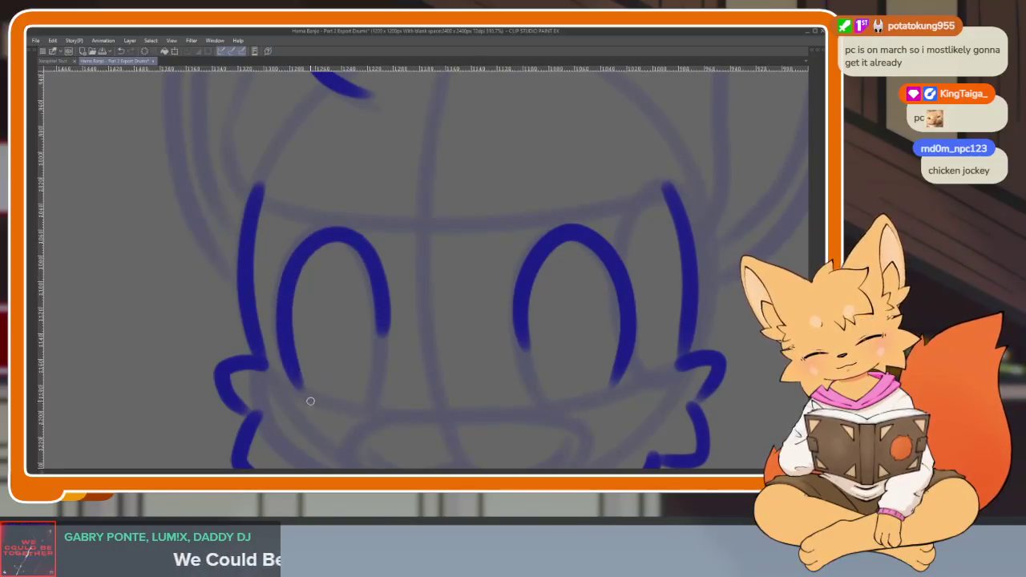
- Draw dark blue inner oval pupils inside the left and right eyes
scroll(584, 355, "down", 2)
scroll(556, 368, "up", 3)
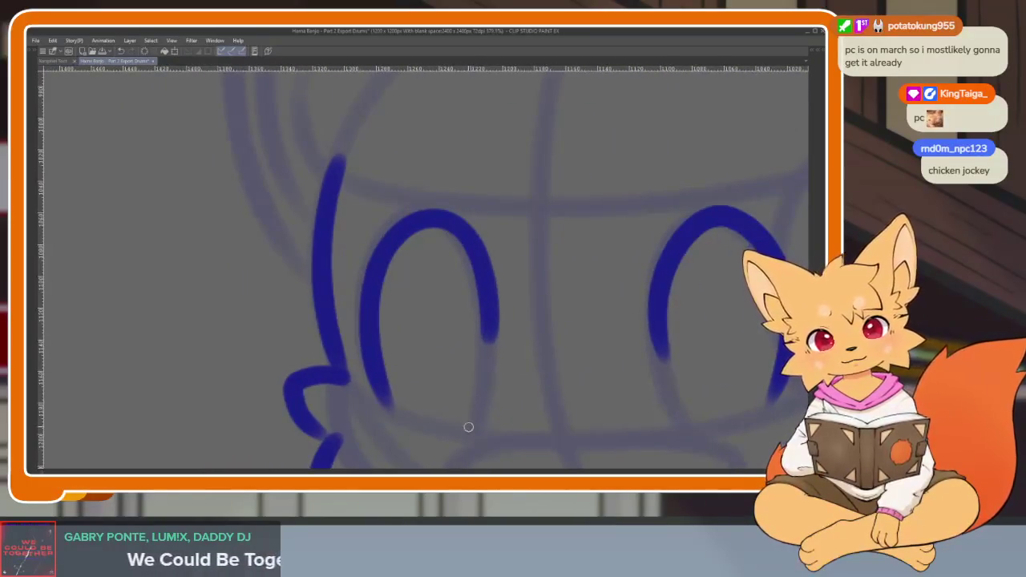
left_click_drag(419, 385, 488, 335)
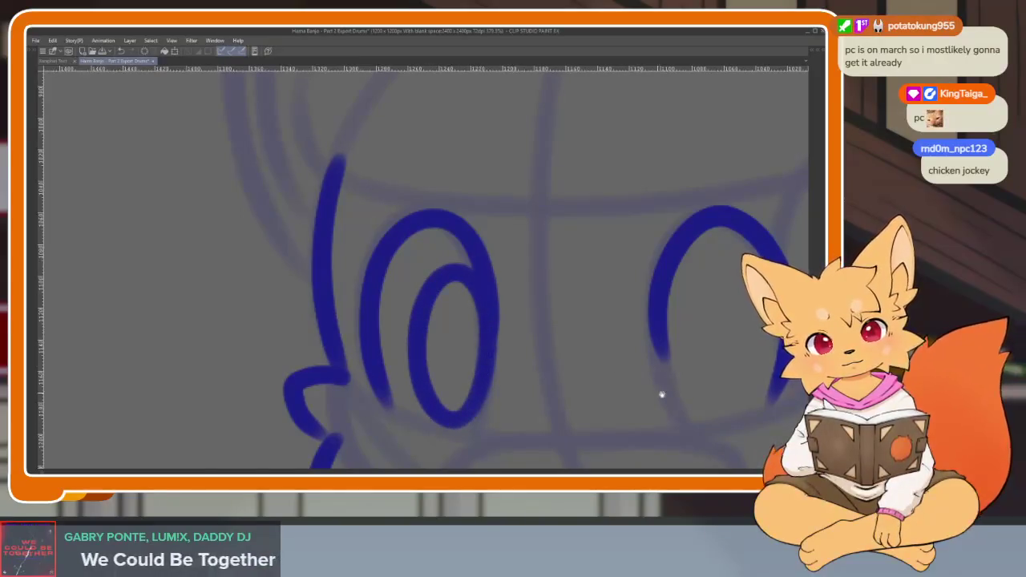
left_click_drag(661, 395, 490, 346)
left_click_drag(538, 310, 529, 425)
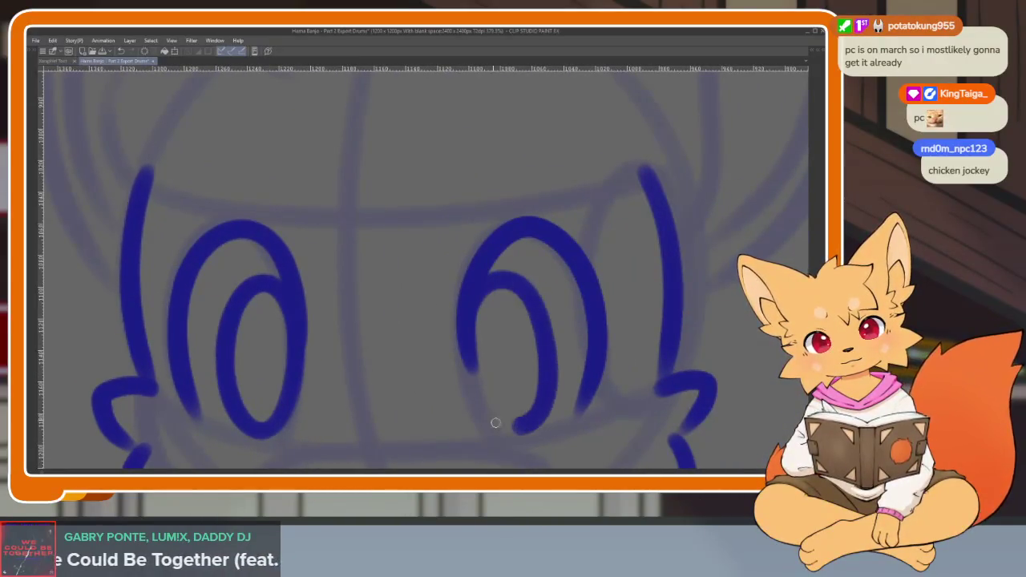
- Zoom in on Banjo's face to frame the area below the eyes
scroll(633, 358, "down", 3)
scroll(634, 358, "up", 2)
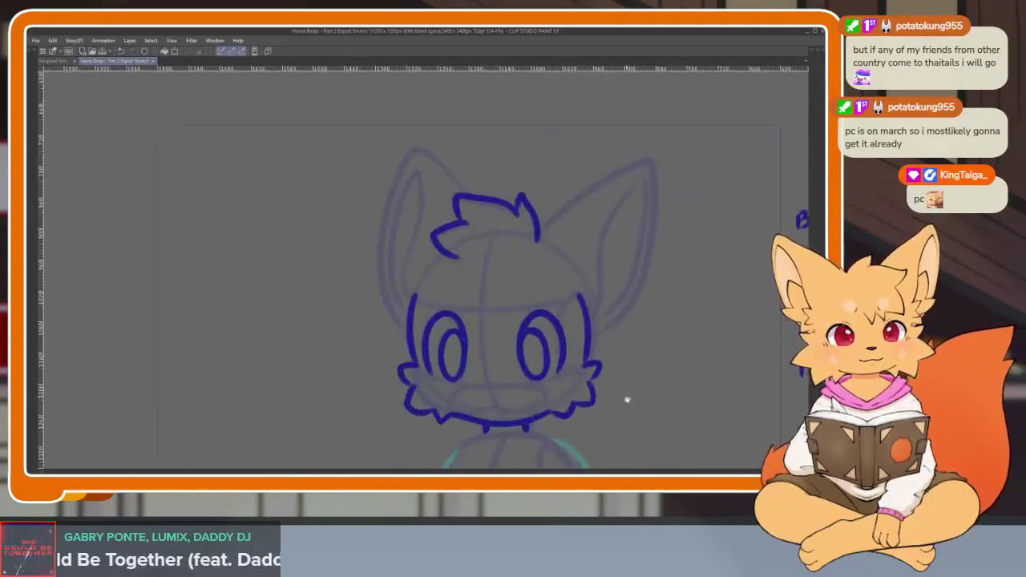
scroll(637, 339, "up", 1)
scroll(499, 360, "down", 1)
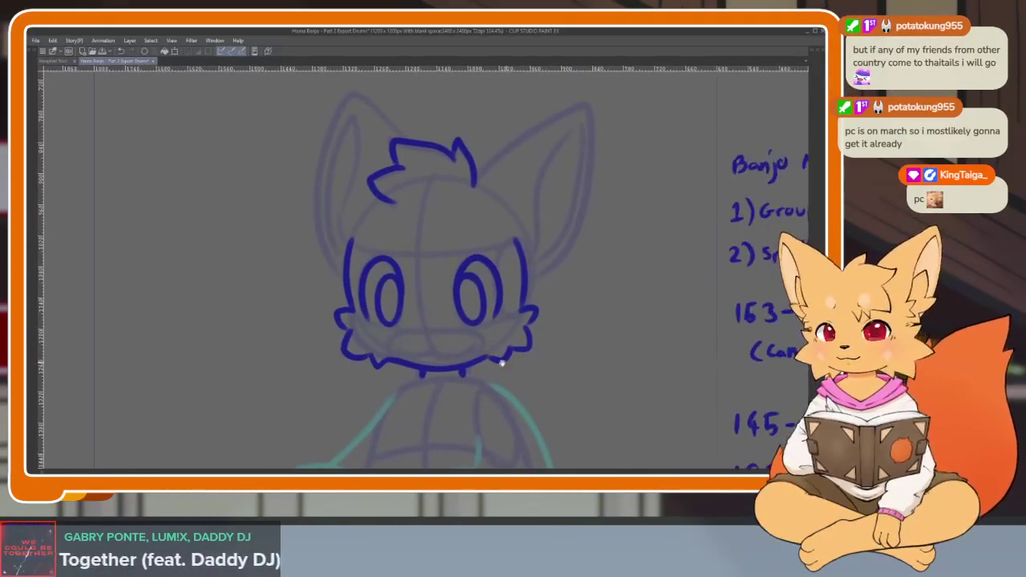
scroll(490, 366, "up", 4)
scroll(481, 369, "up", 1)
scroll(481, 370, "up", 1)
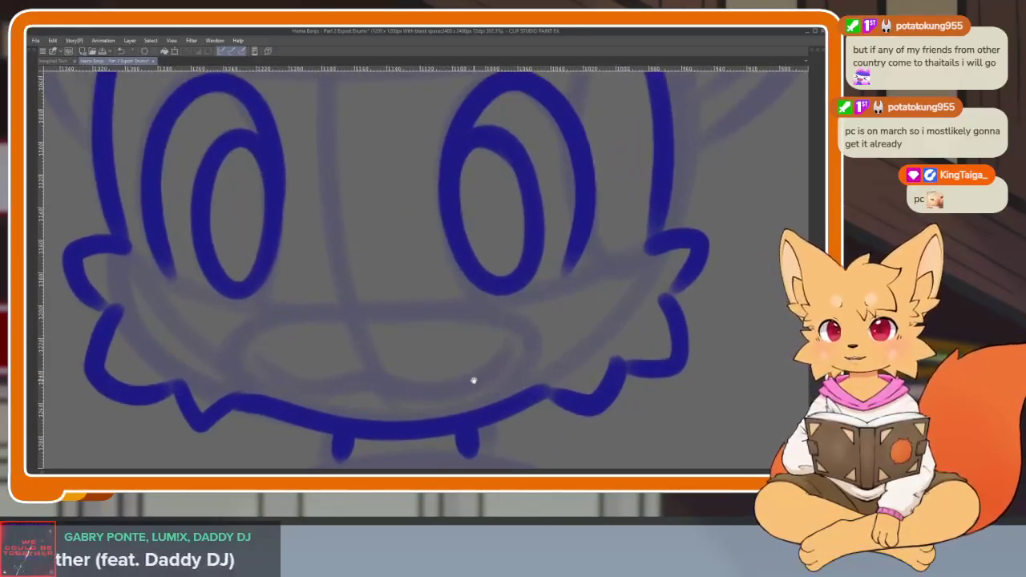
scroll(493, 383, "down", 1)
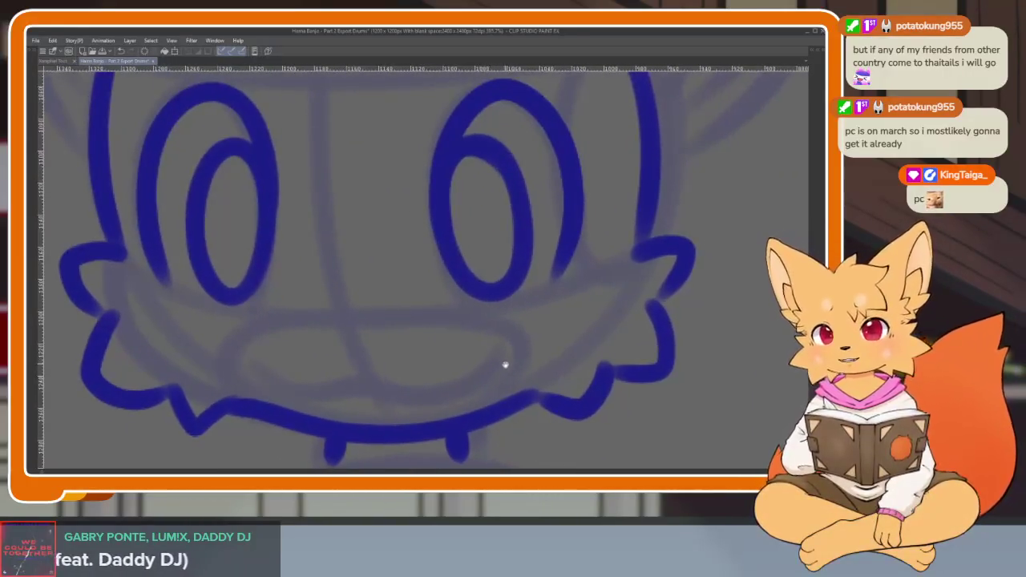
scroll(505, 362, "up", 1)
scroll(504, 377, "up", 1)
scroll(469, 385, "up", 1)
scroll(470, 394, "down", 1)
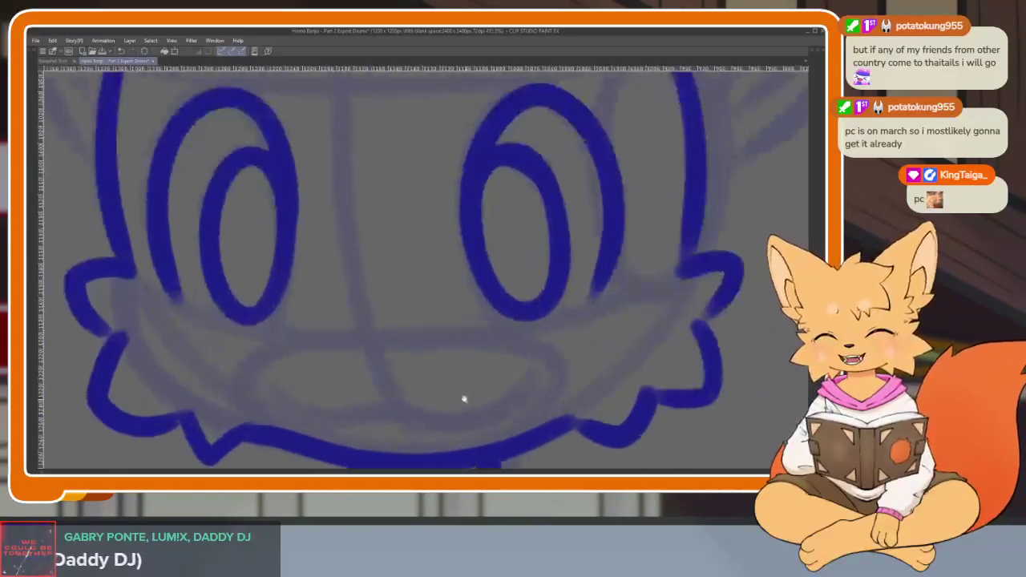
scroll(390, 400, "up", 1)
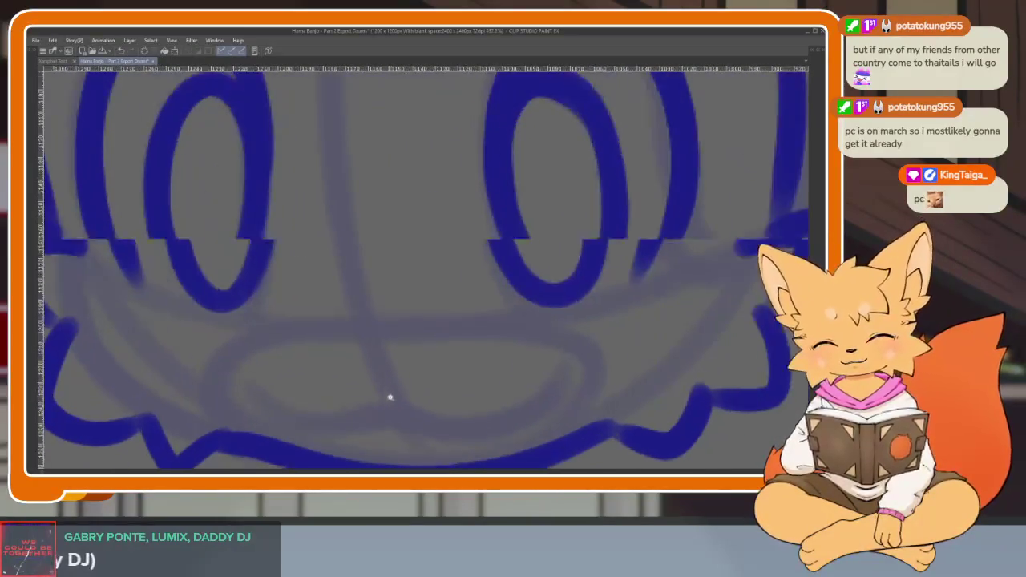
scroll(461, 350, "up", 1)
scroll(582, 361, "up", 1)
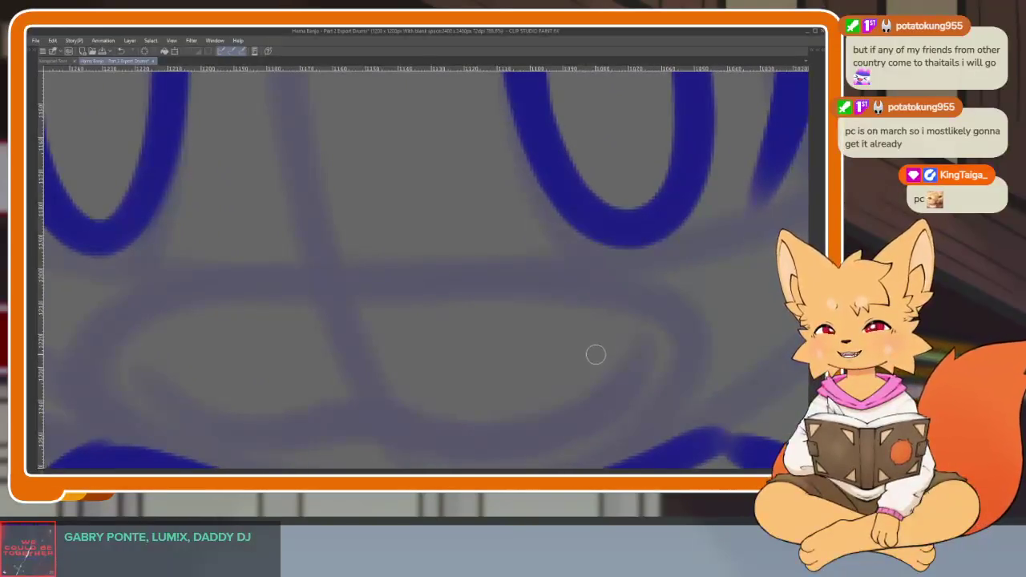
scroll(595, 373, "down", 1)
scroll(506, 368, "down", 1)
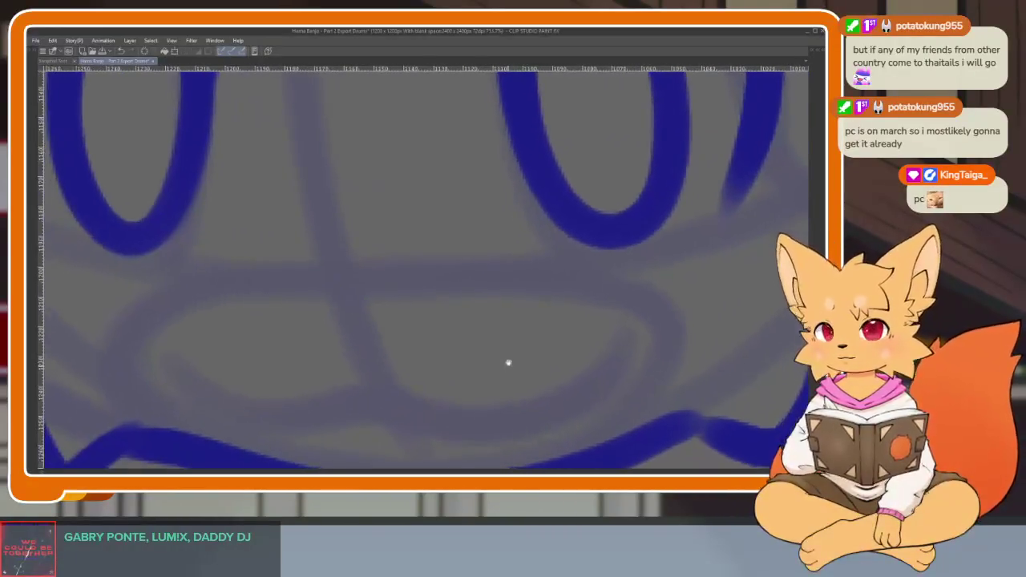
scroll(504, 367, "down", 1)
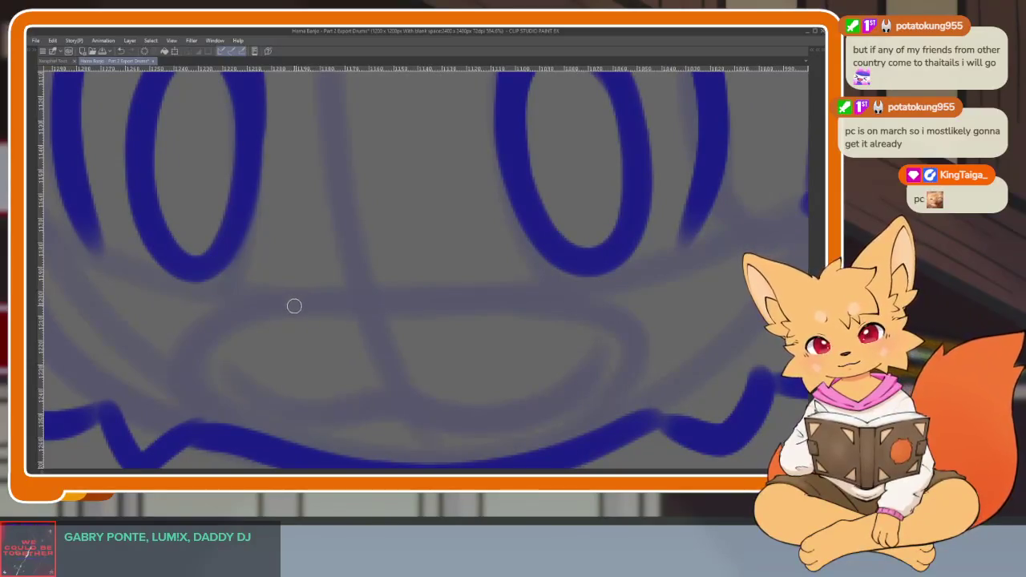
- Ink the small nose below the eyes, undoing three failed attempts first
left_click_drag(295, 305, 440, 300)
key("ctrl+z")
mouse_move(287, 306)
left_mouse_down()
mouse_move(334, 287)
mouse_move(433, 308)
left_mouse_up()
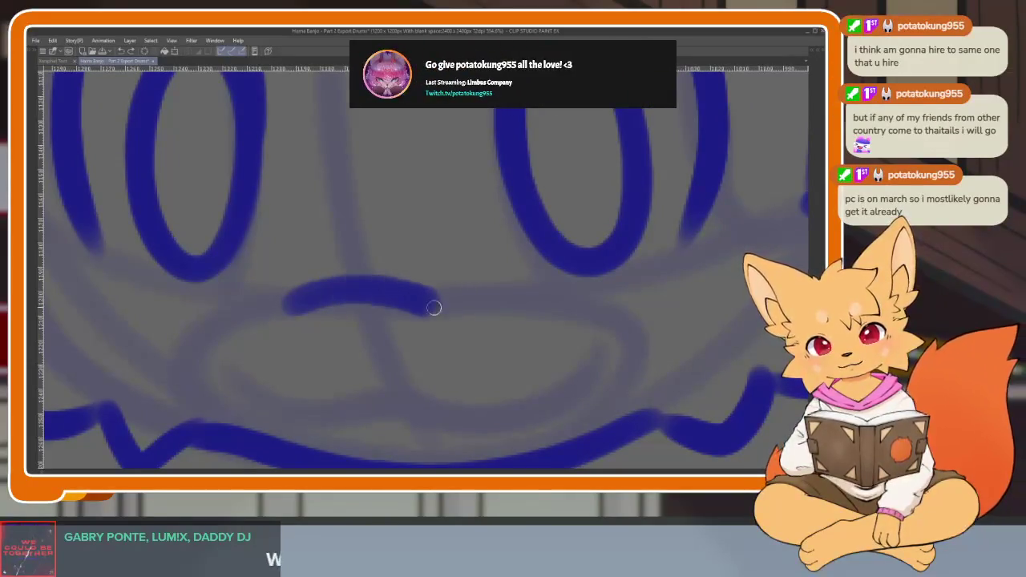
key("ctrl+z")
left_click_drag(296, 305, 339, 319)
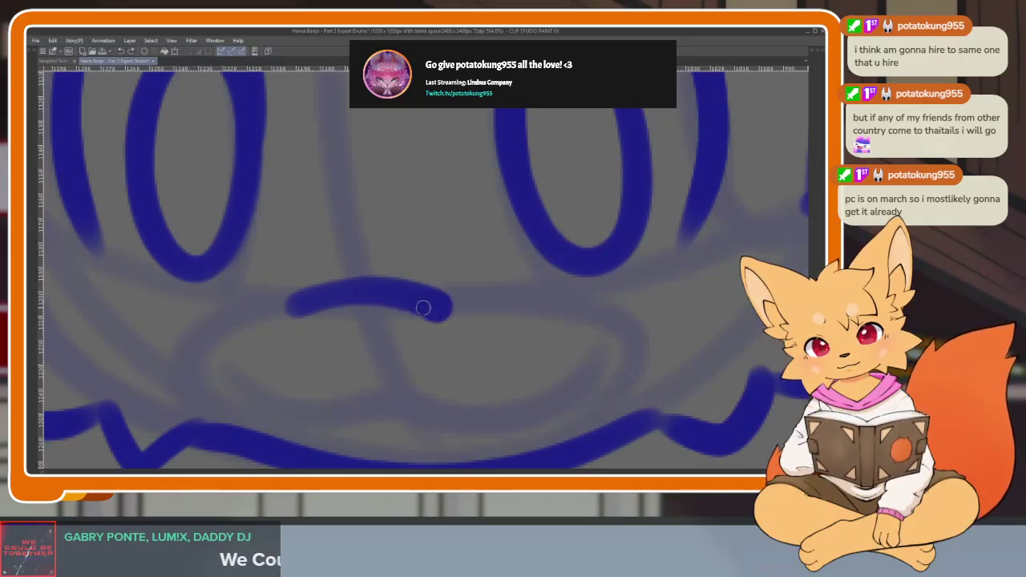
key("ctrl+z")
mouse_move(353, 295)
left_mouse_down()
mouse_move(431, 304)
mouse_move(337, 315)
left_mouse_up()
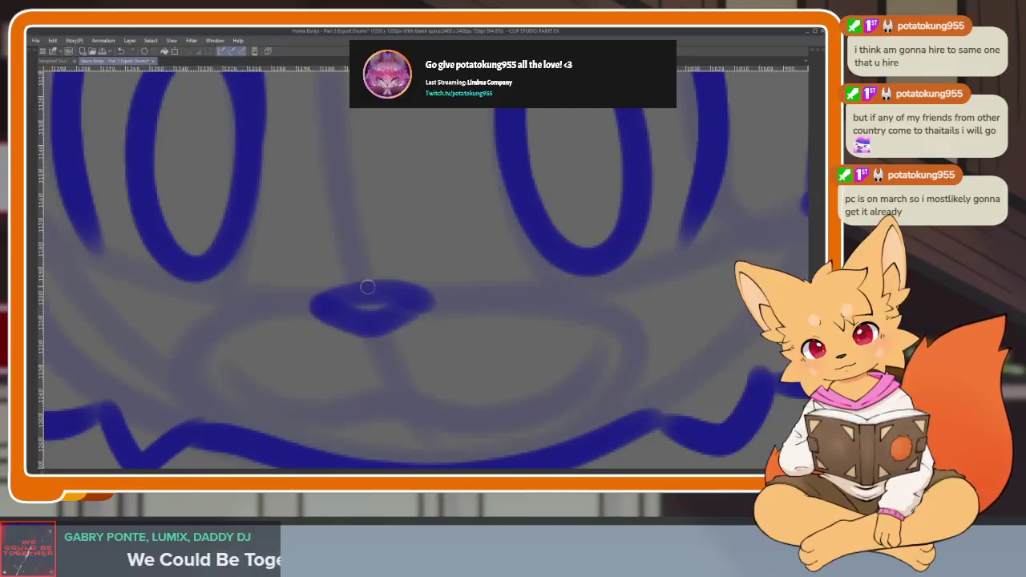
scroll(452, 322, "down", 5)
scroll(550, 332, "down", 1)
scroll(572, 360, "down", 1)
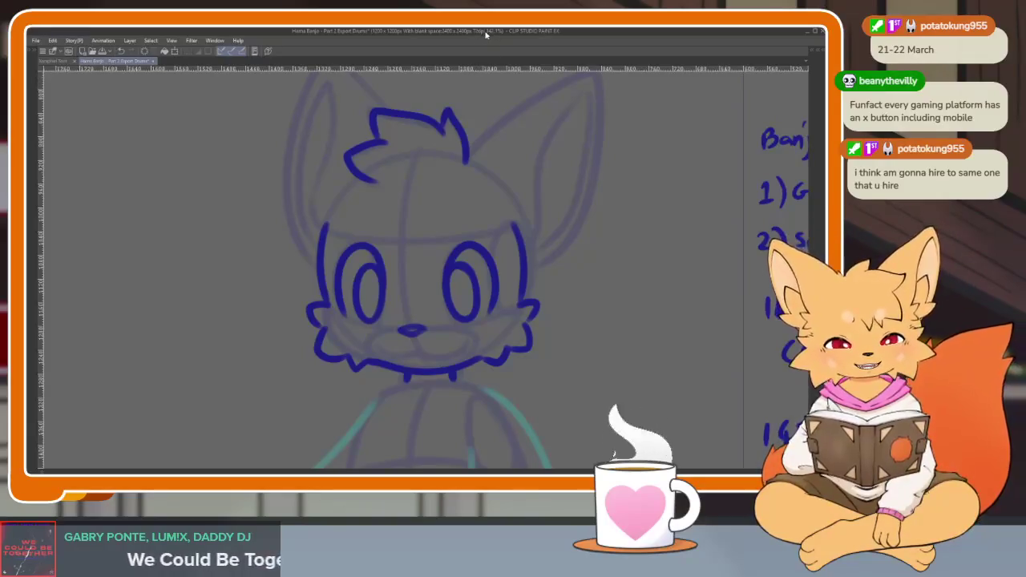
scroll(526, 341, "down", 3)
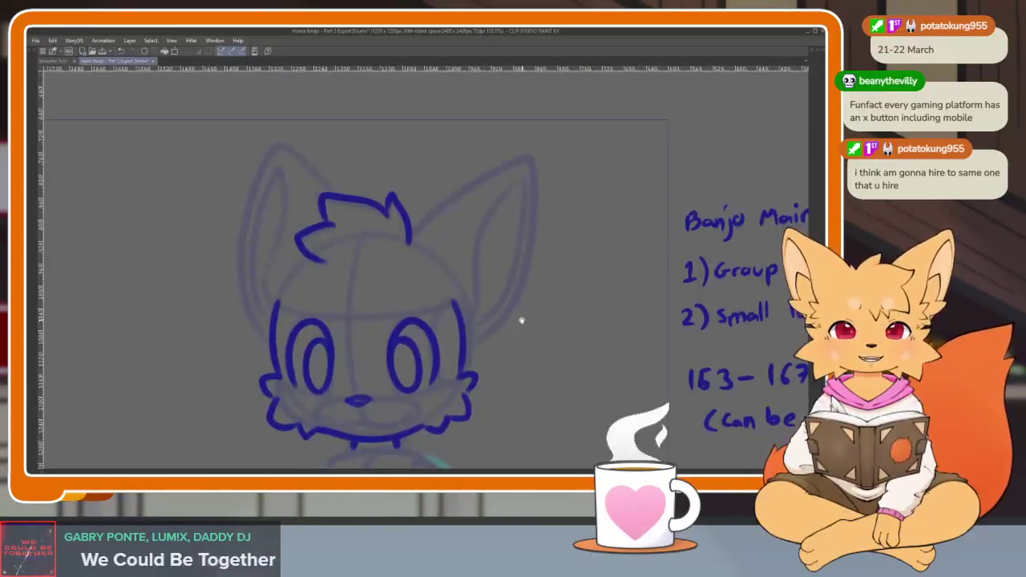
scroll(521, 321, "up", 2)
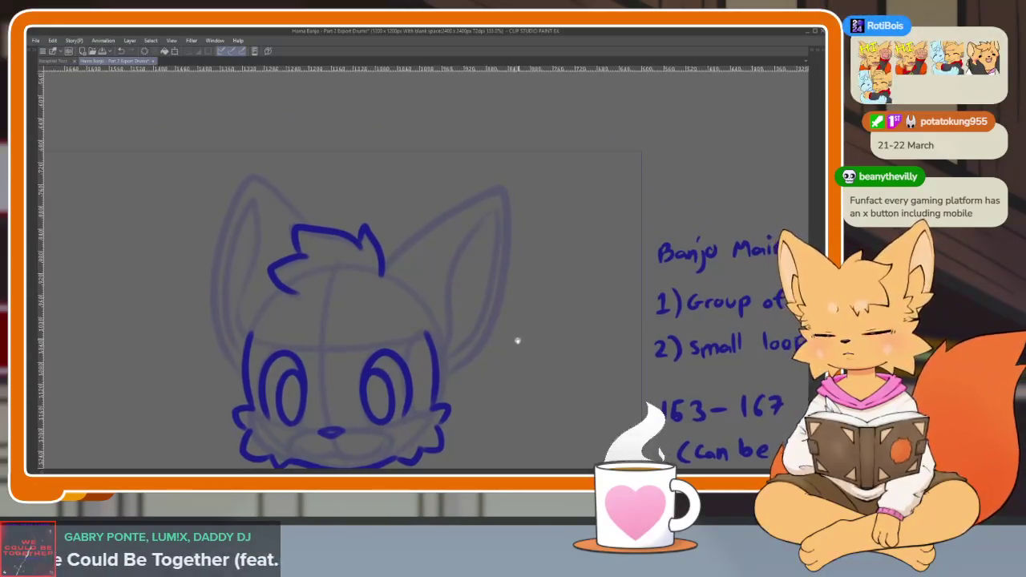
scroll(492, 372, "up", 2)
scroll(491, 370, "up", 2)
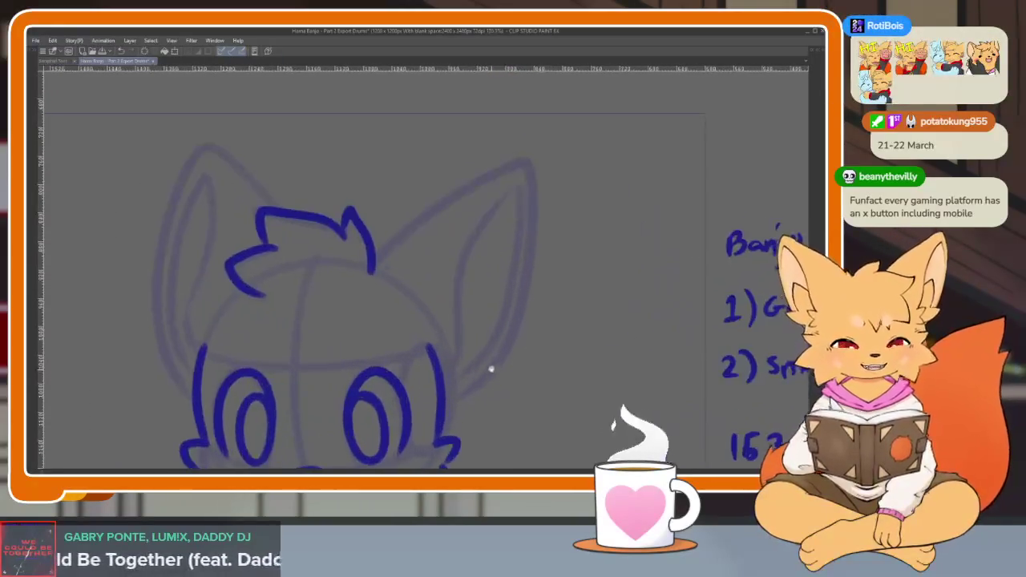
scroll(493, 371, "up", 2)
scroll(499, 374, "up", 1)
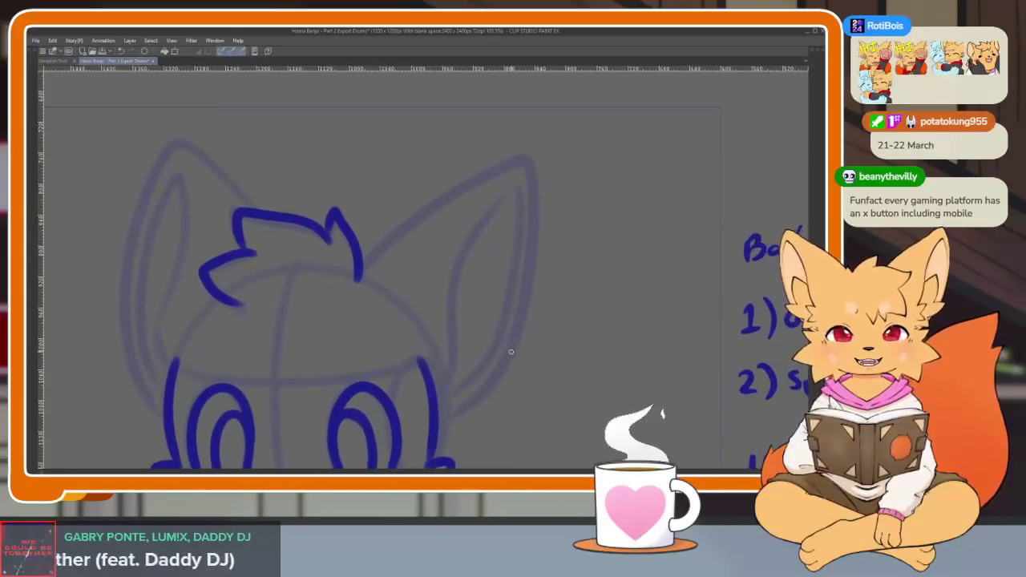
scroll(529, 351, "down", 1)
scroll(525, 359, "down", 1)
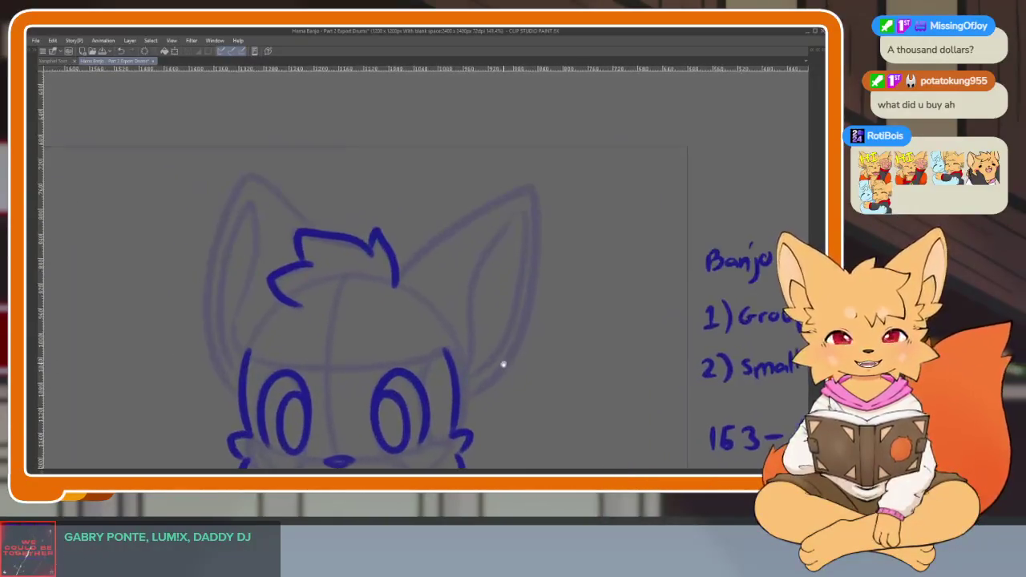
- Remove the stray mark by the hair and add a small curl to the hair tip
left_click_drag(508, 342, 494, 355)
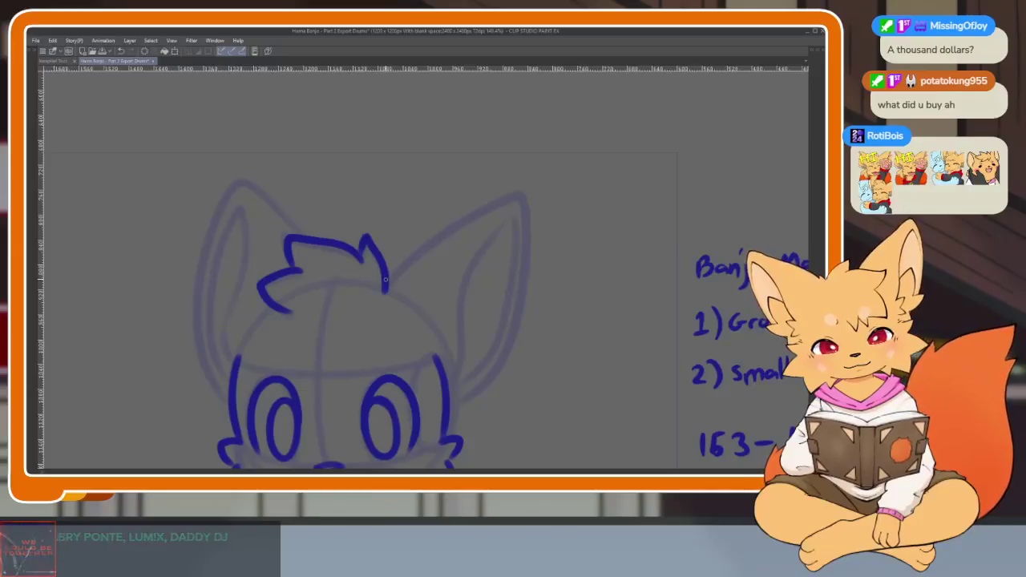
scroll(386, 279, "down", 2)
scroll(533, 314, "down", 2)
scroll(492, 366, "up", 4)
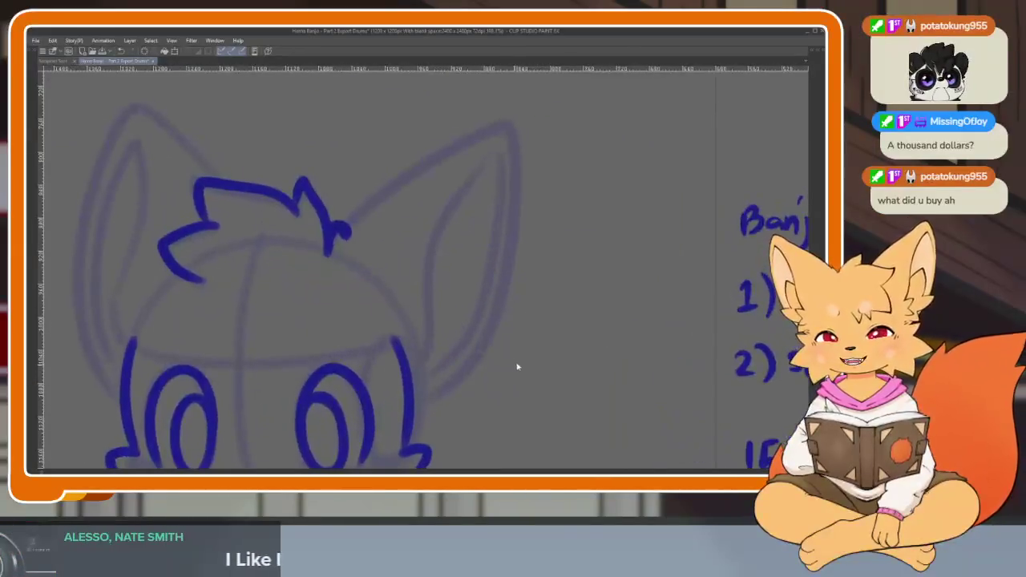
key("ctrl+z")
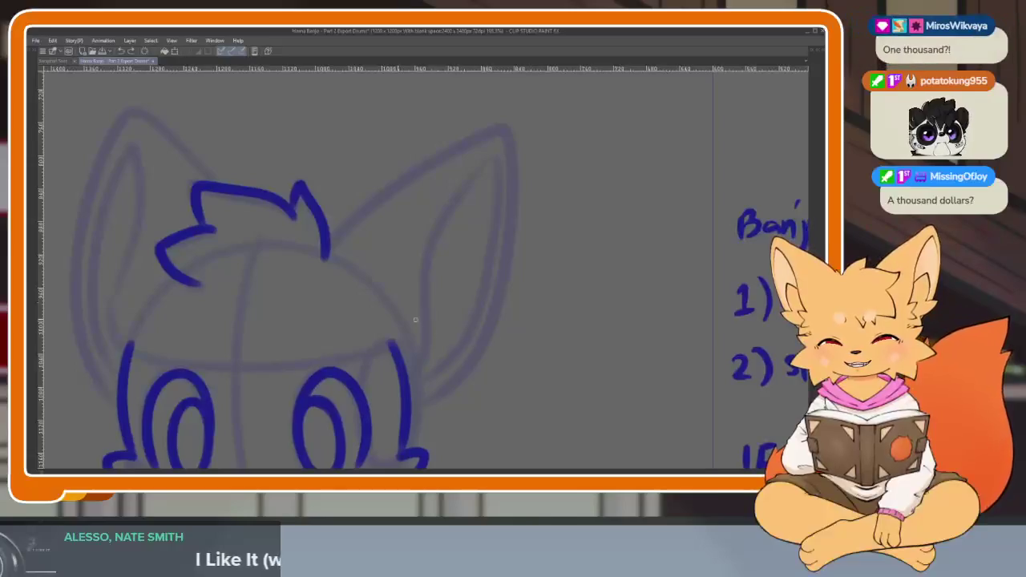
left_click_drag(325, 239, 342, 233)
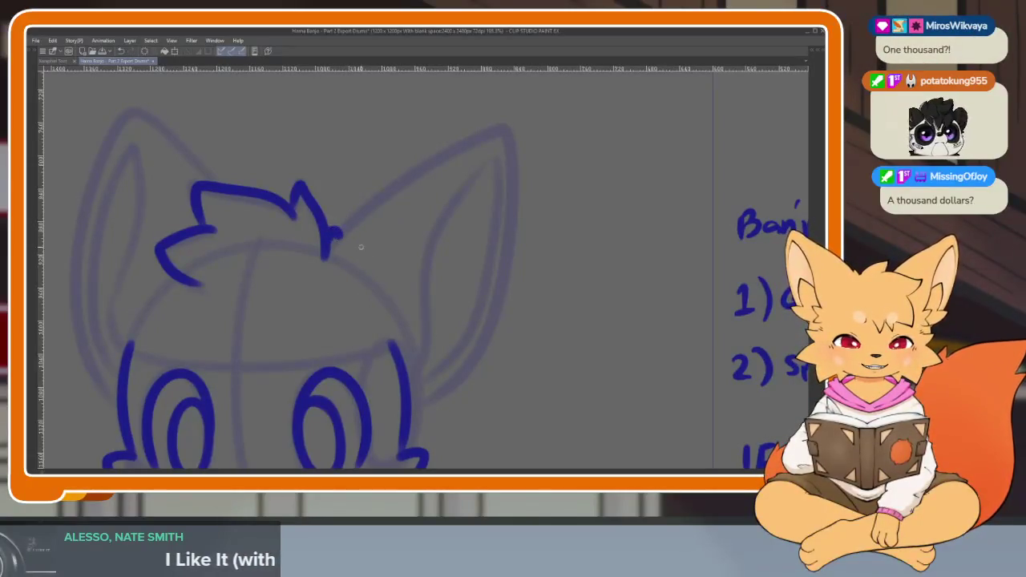
- Ink the dark blue outline of the right ear reaching down toward the cheek
scroll(597, 360, "down", 1)
scroll(564, 371, "down", 1)
scroll(577, 353, "up", 1)
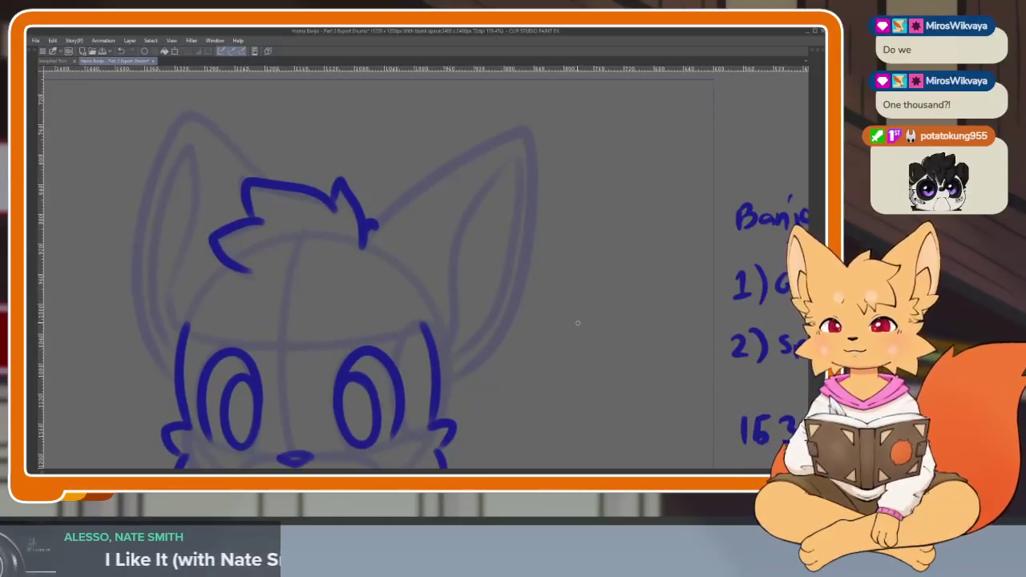
scroll(553, 365, "up", 1)
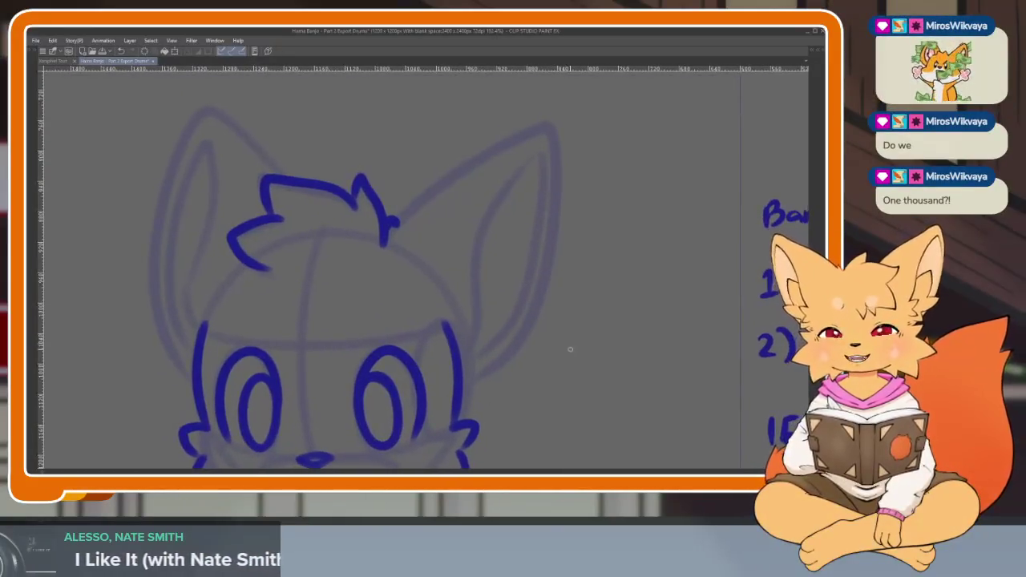
scroll(533, 365, "up", 1)
scroll(553, 371, "up", 1)
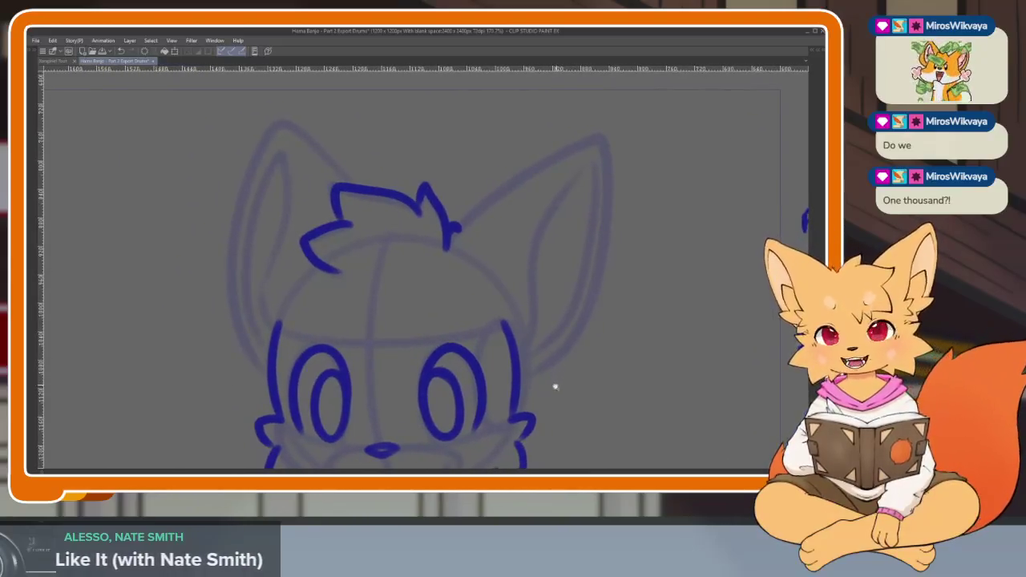
scroll(552, 385, "up", 2)
scroll(534, 382, "up", 1)
scroll(556, 390, "up", 1)
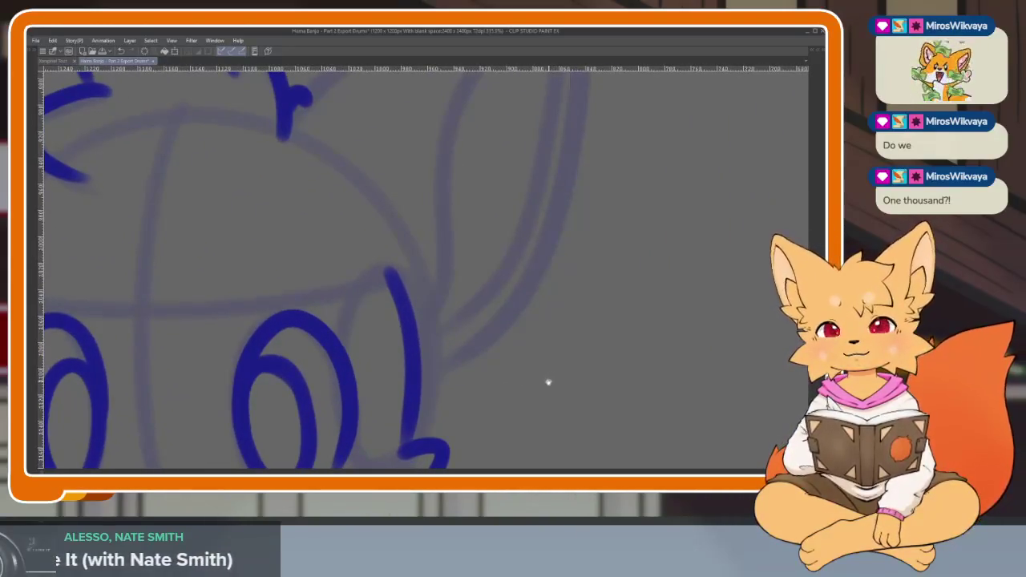
scroll(542, 389, "up", 1)
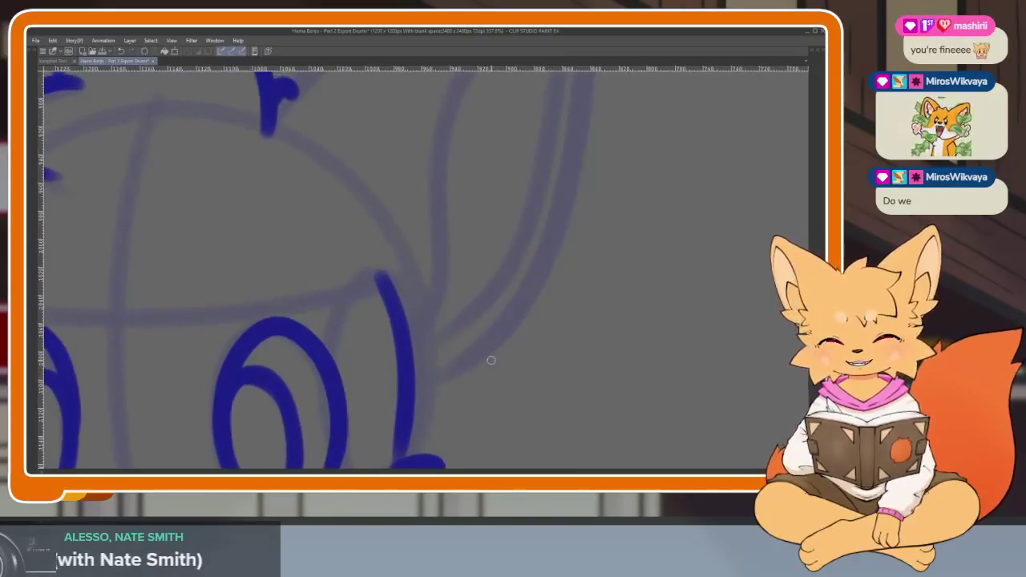
scroll(480, 356, "down", 2)
scroll(449, 349, "down", 2)
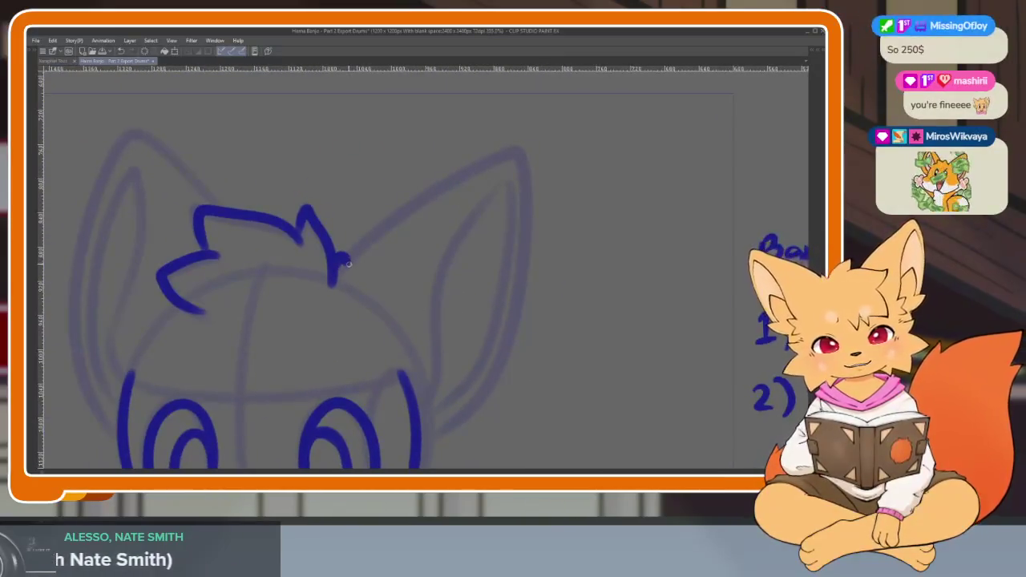
mouse_move(348, 263)
left_mouse_down()
mouse_move(522, 285)
mouse_move(446, 423)
left_mouse_up()
scroll(486, 355, "up", 2)
scroll(486, 355, "up", 1)
left_click_drag(464, 333, 489, 365)
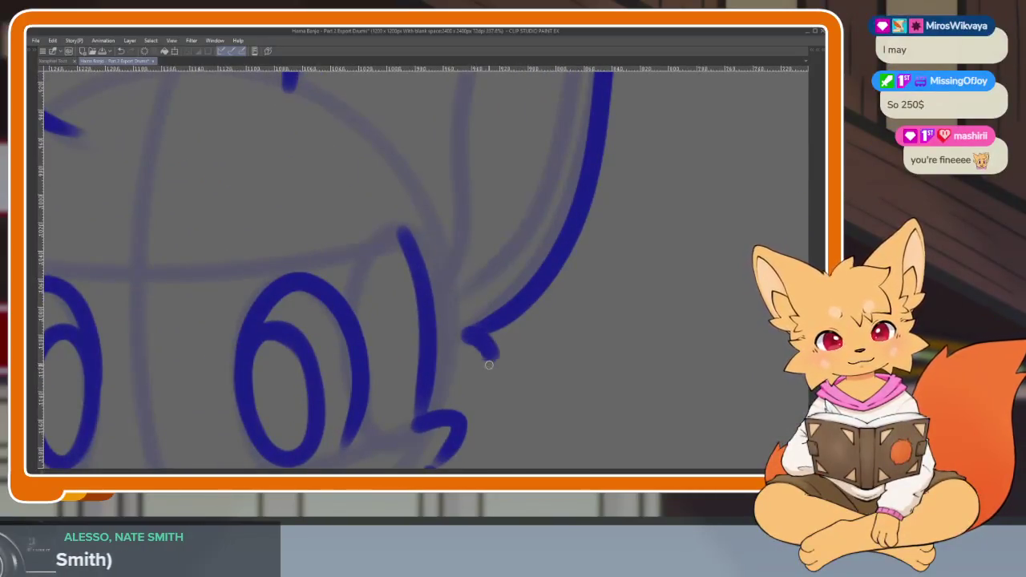
scroll(487, 388, "down", 3)
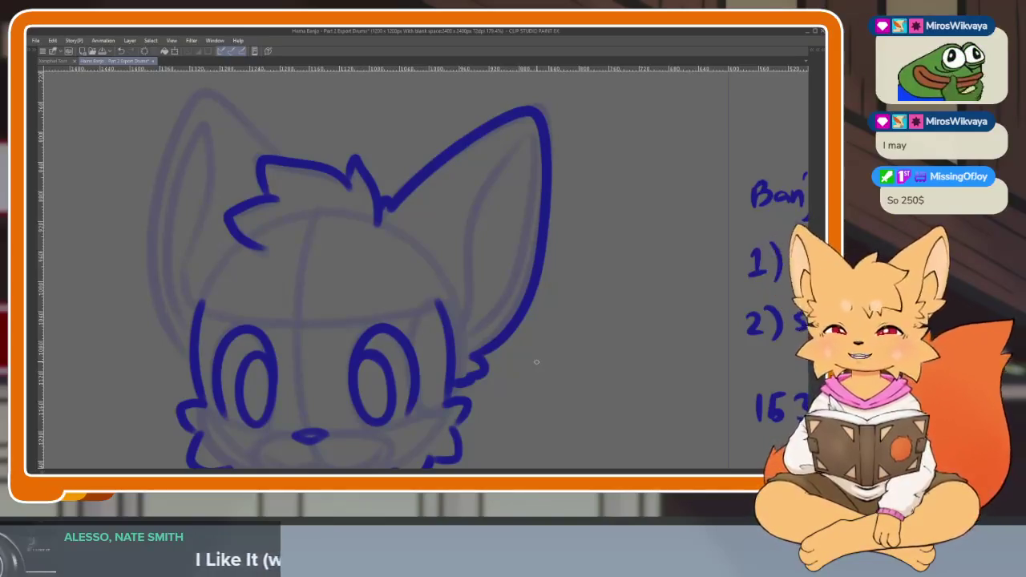
scroll(561, 336, "down", 2)
scroll(583, 313, "down", 3)
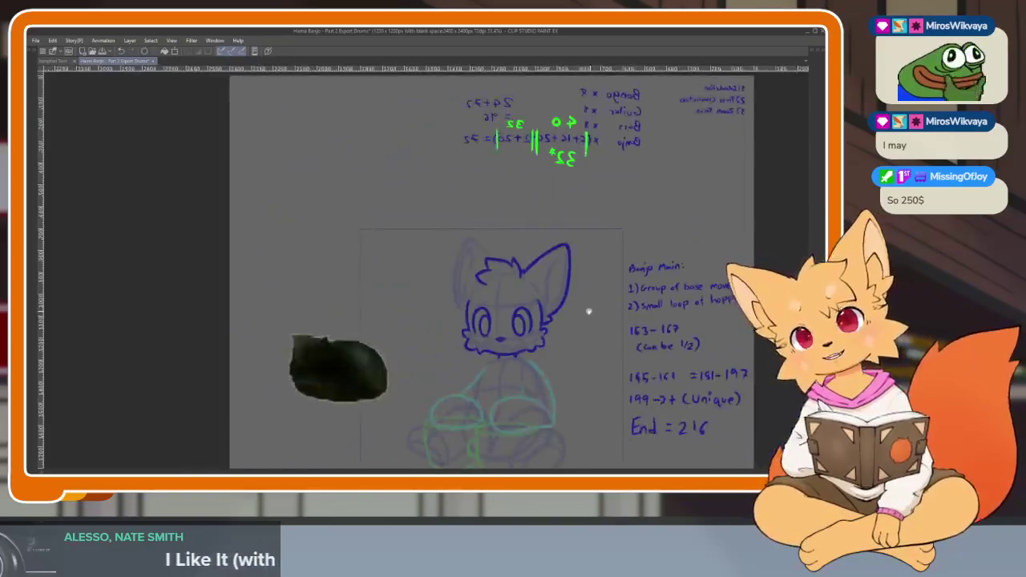
scroll(597, 303, "up", 6)
scroll(586, 318, "down", 1)
scroll(553, 352, "down", 2)
scroll(542, 361, "up", 2)
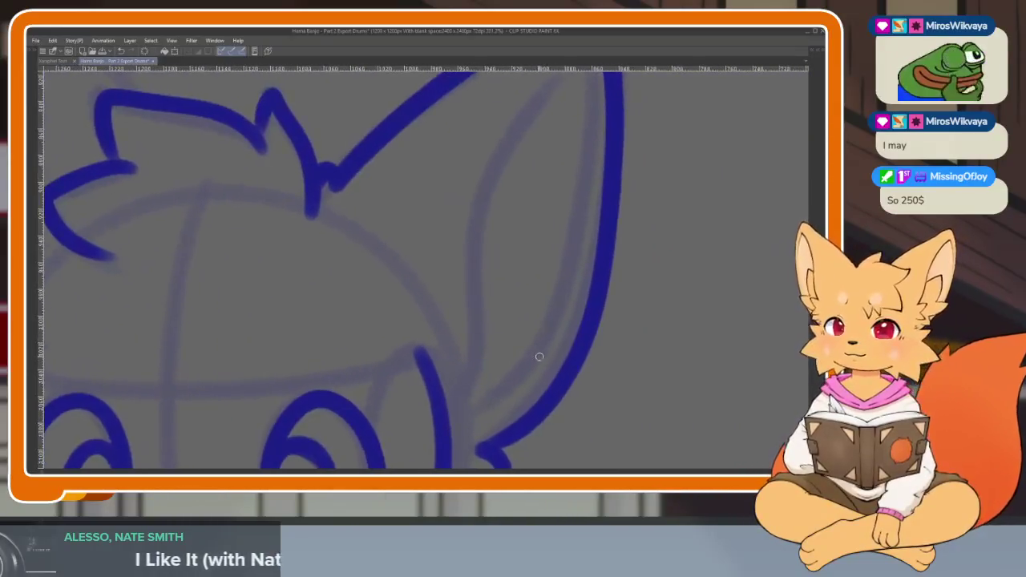
scroll(553, 355, "down", 1)
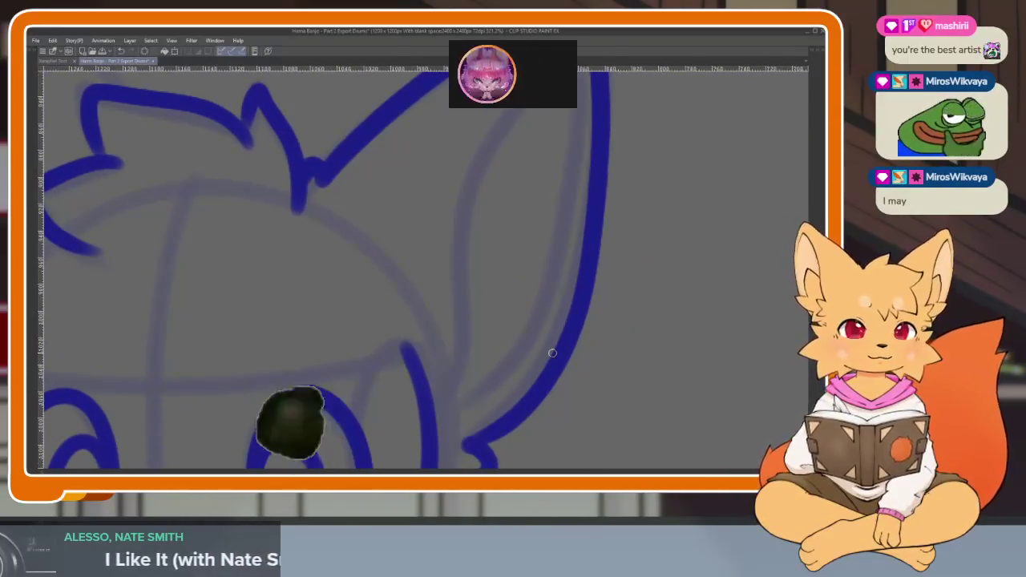
scroll(550, 360, "down", 1)
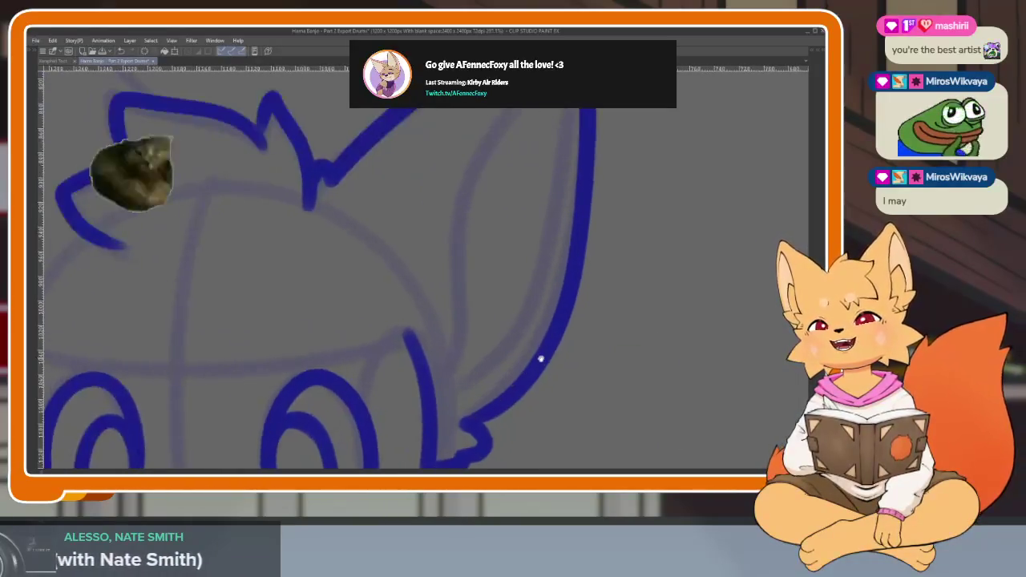
scroll(543, 361, "up", 1)
scroll(537, 368, "down", 1)
scroll(539, 367, "down", 1)
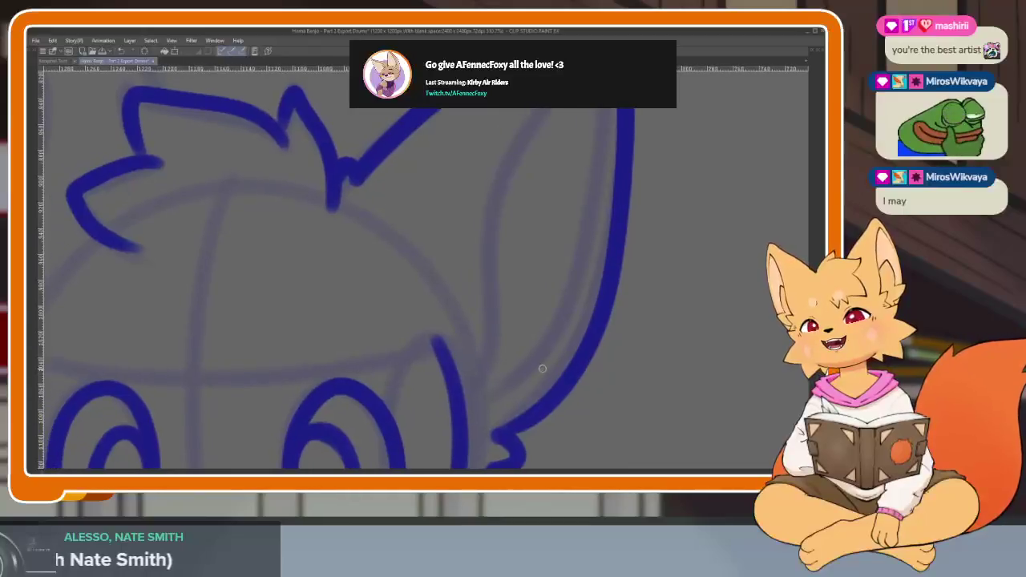
scroll(541, 367, "down", 1)
scroll(542, 369, "down", 1)
scroll(542, 368, "up", 1)
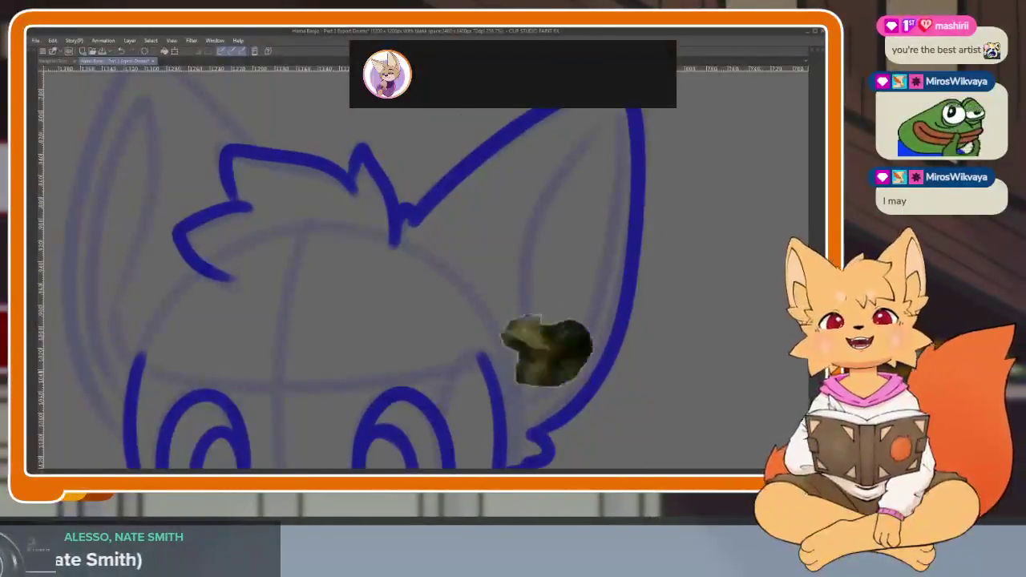
scroll(542, 369, "up", 1)
scroll(541, 369, "up", 1)
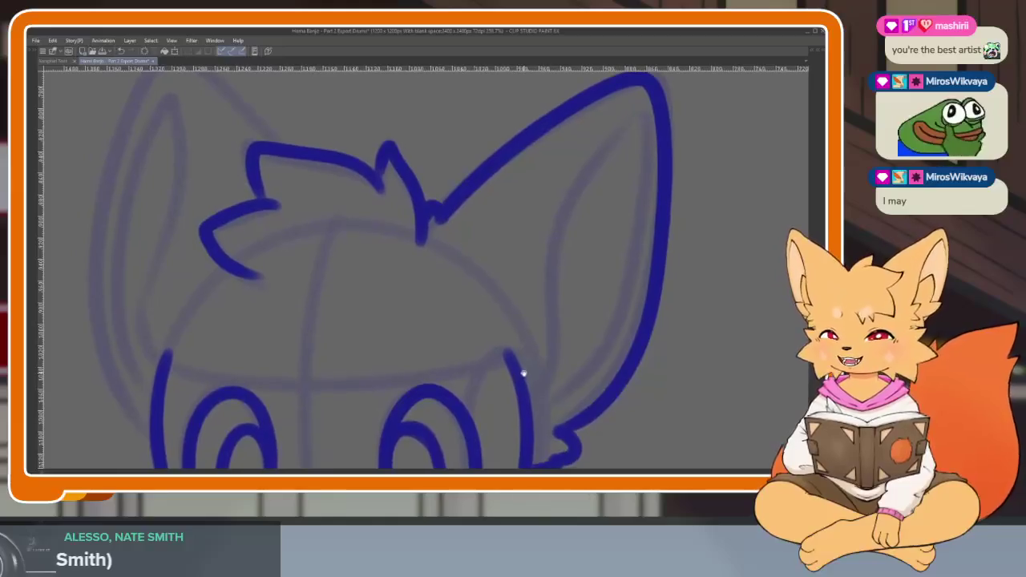
scroll(533, 368, "up", 1)
scroll(533, 367, "down", 1)
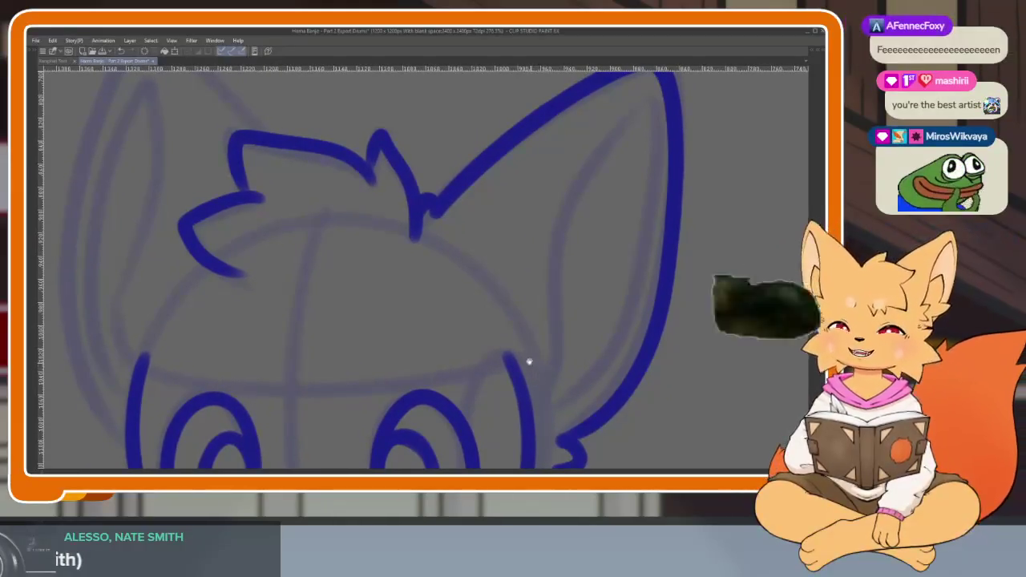
scroll(533, 364, "down", 1)
scroll(530, 367, "down", 1)
scroll(524, 370, "down", 1)
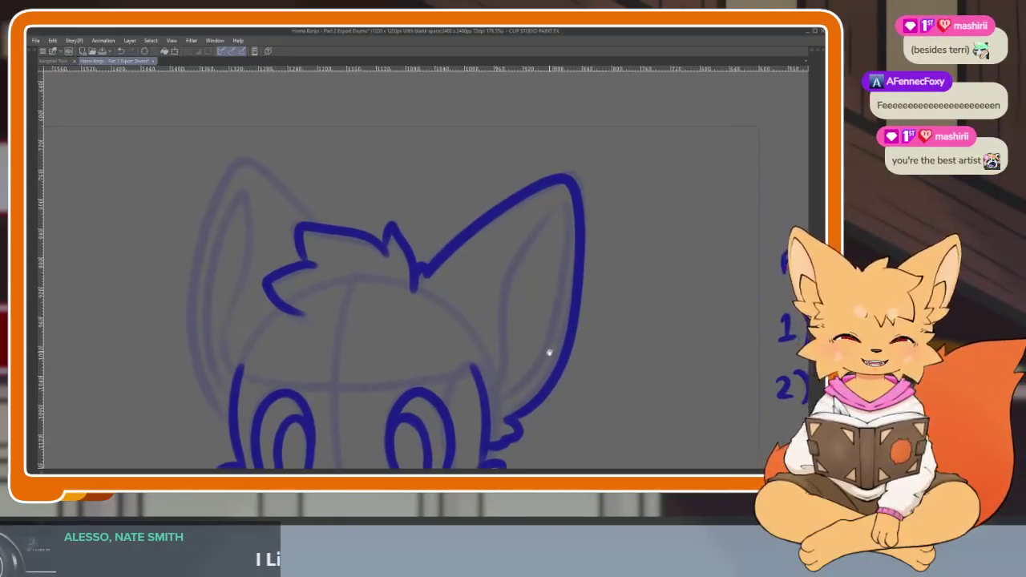
scroll(542, 376, "up", 1)
scroll(542, 385, "down", 1)
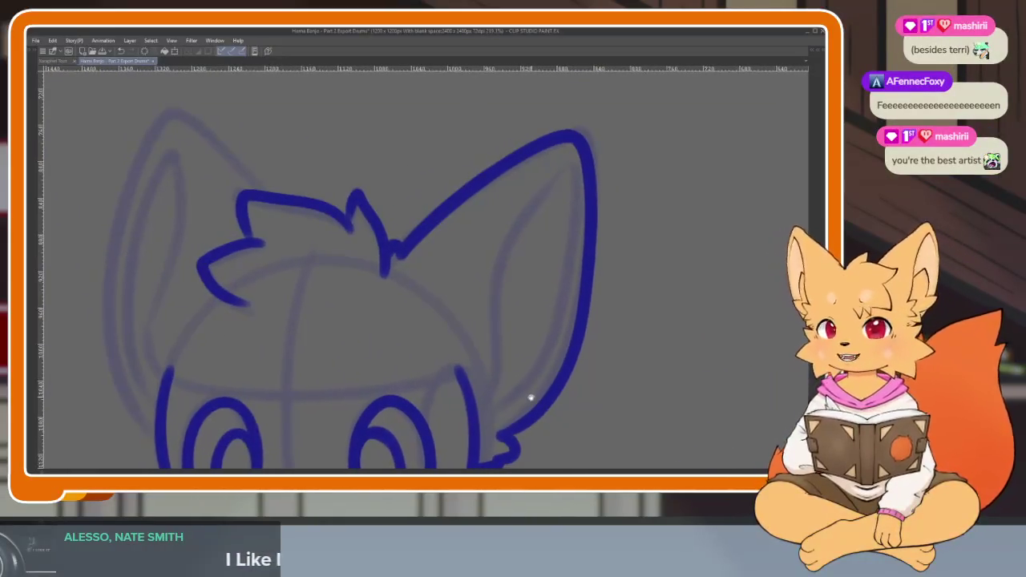
scroll(529, 397, "down", 1)
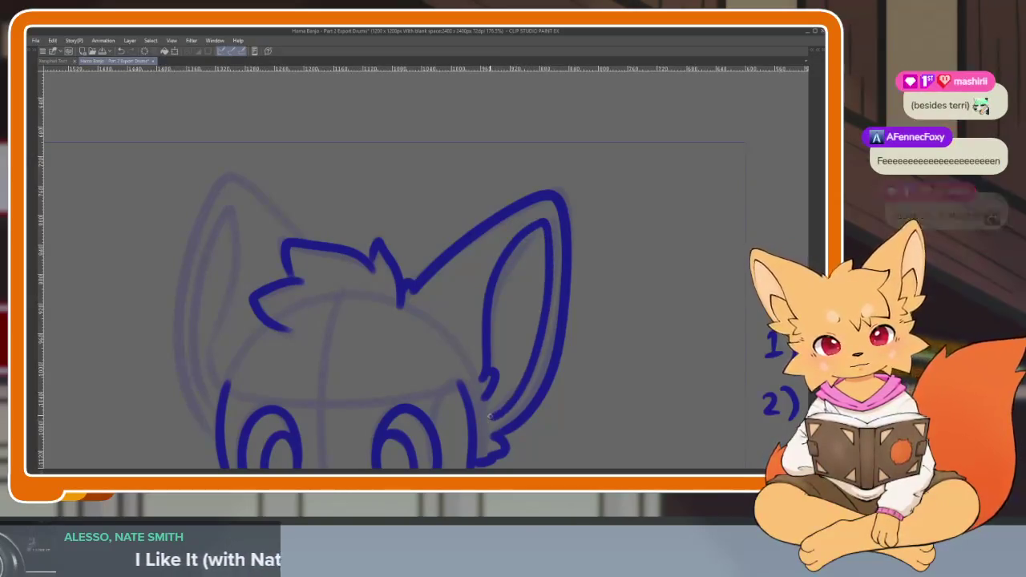
- Zoom in and out around the ears to check the inked right ear contour
scroll(561, 369, "down", 2)
scroll(590, 355, "up", 1)
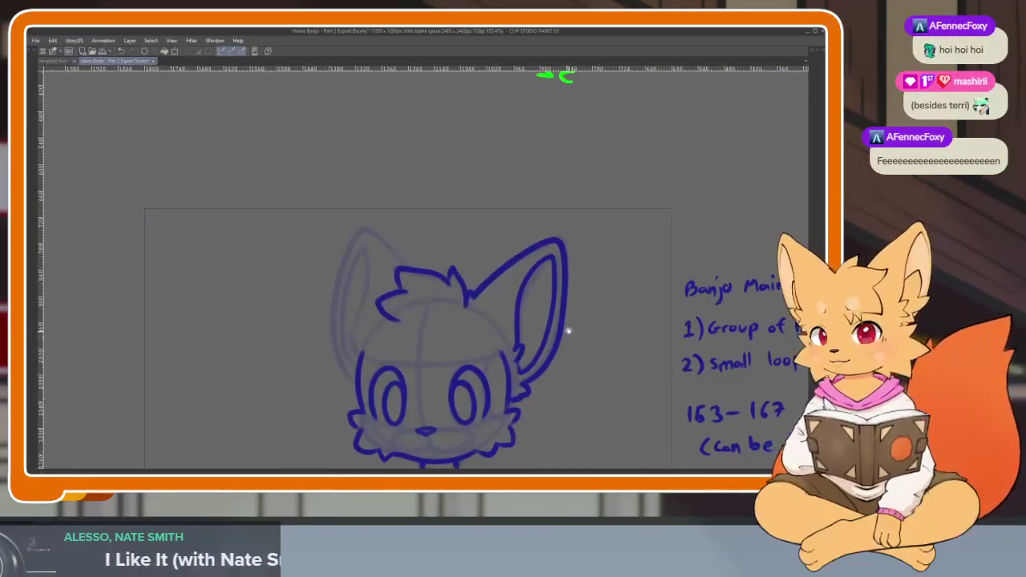
scroll(549, 369, "up", 2)
scroll(533, 365, "down", 2)
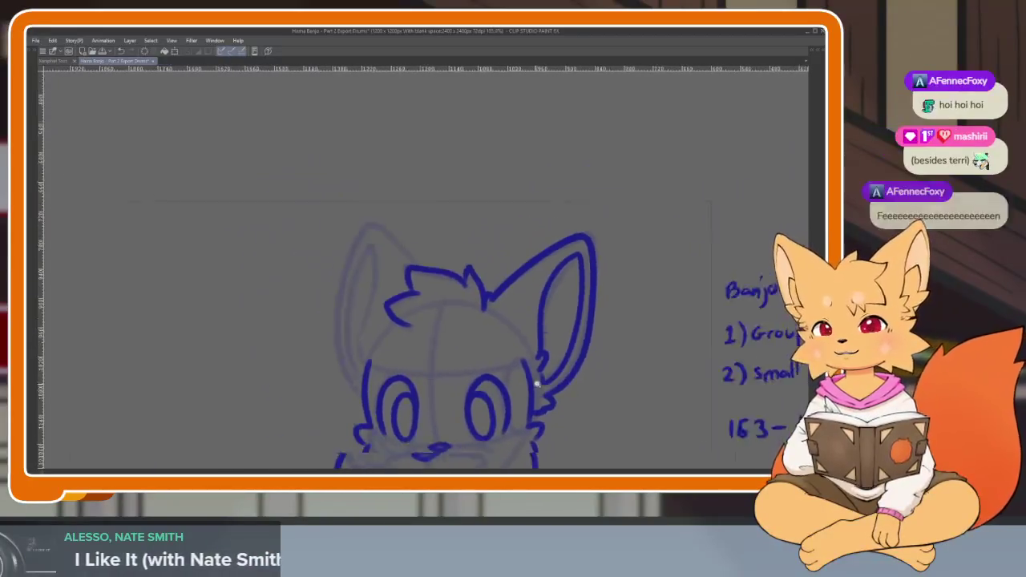
scroll(535, 377, "up", 1)
scroll(536, 386, "up", 1)
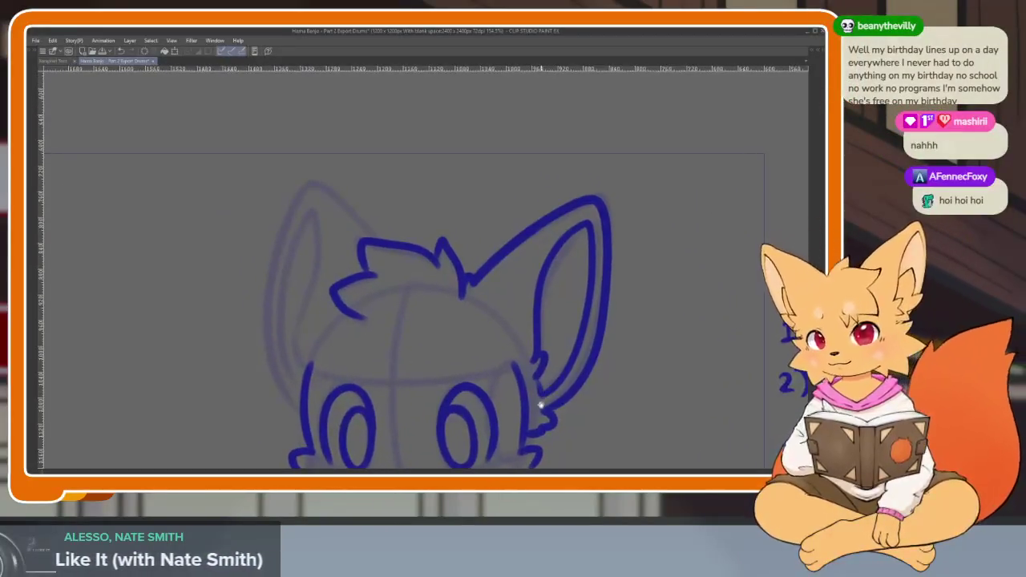
scroll(533, 405, "down", 1)
scroll(433, 393, "down", 1)
scroll(404, 405, "up", 1)
scroll(412, 407, "down", 1)
scroll(409, 420, "down", 1)
scroll(410, 417, "down", 1)
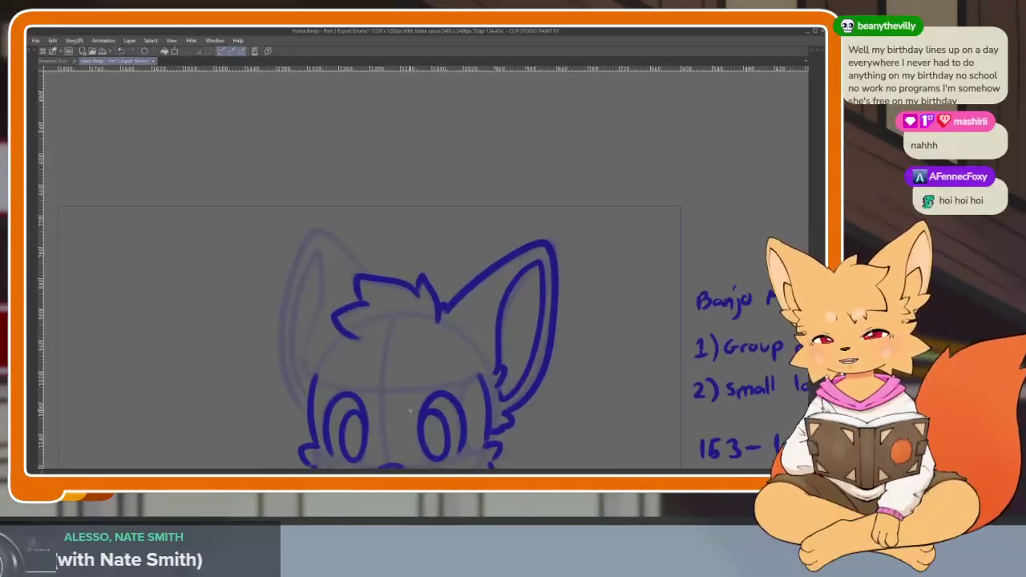
scroll(417, 417, "down", 1)
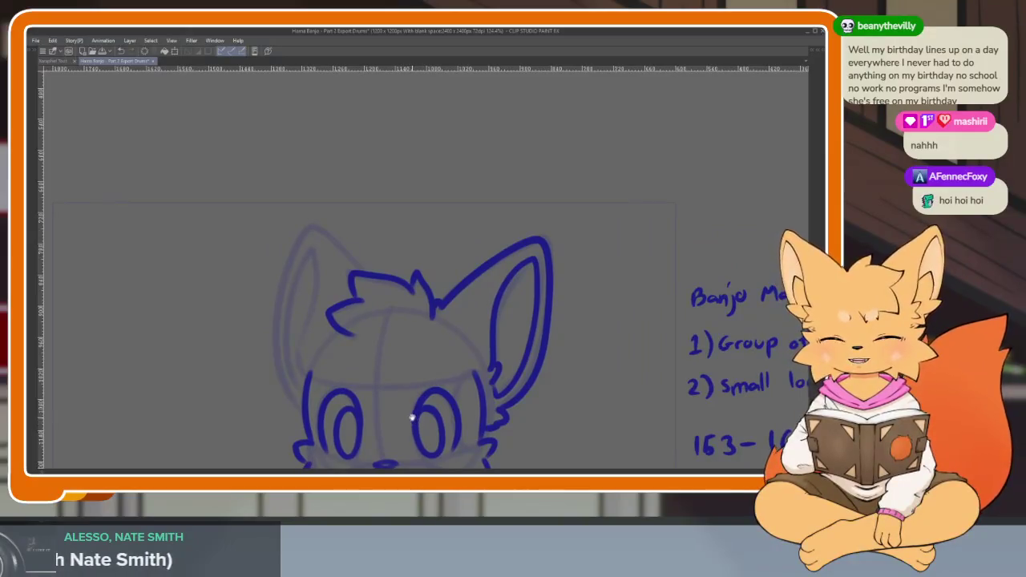
scroll(415, 419, "down", 1)
scroll(417, 400, "down", 1)
scroll(417, 399, "up", 1)
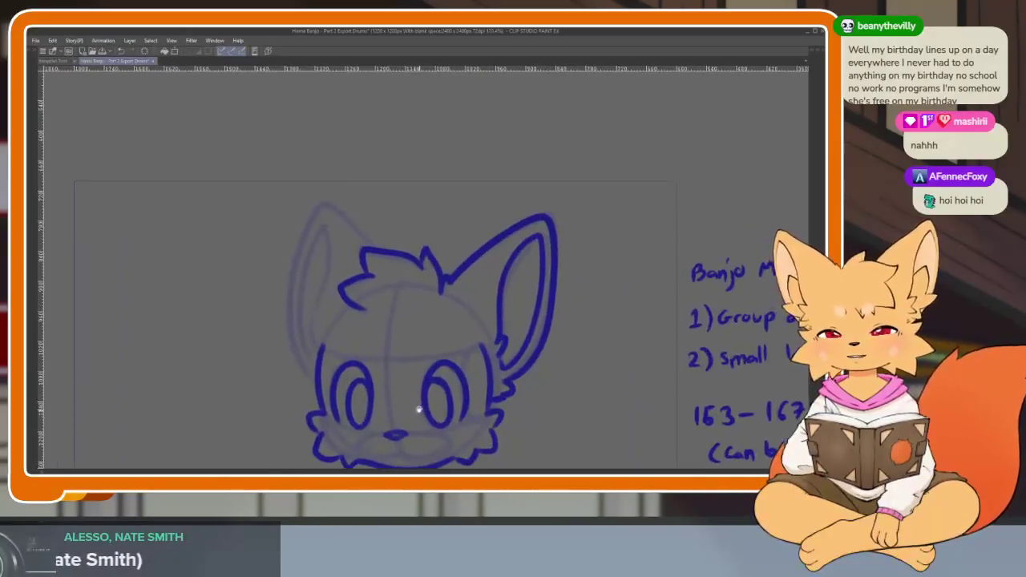
scroll(418, 403, "up", 1)
scroll(421, 405, "down", 1)
scroll(435, 386, "down", 1)
scroll(431, 397, "down", 1)
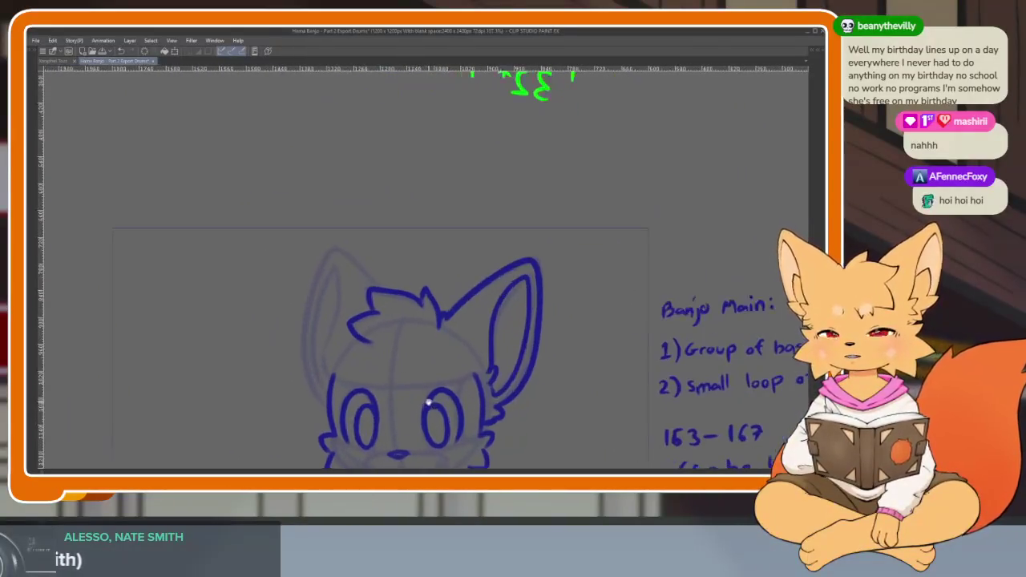
scroll(416, 397, "up", 1)
scroll(416, 406, "up", 1)
scroll(409, 401, "up", 1)
scroll(401, 397, "up", 2)
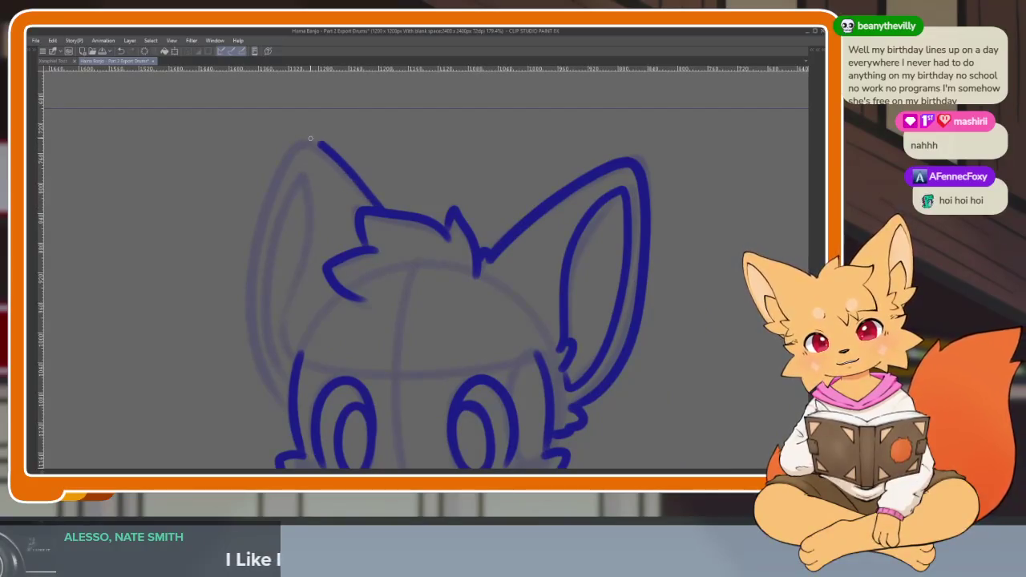
- Ink the outer contour of Banjo's left ear in dark blue
left_click_drag(265, 209, 253, 355)
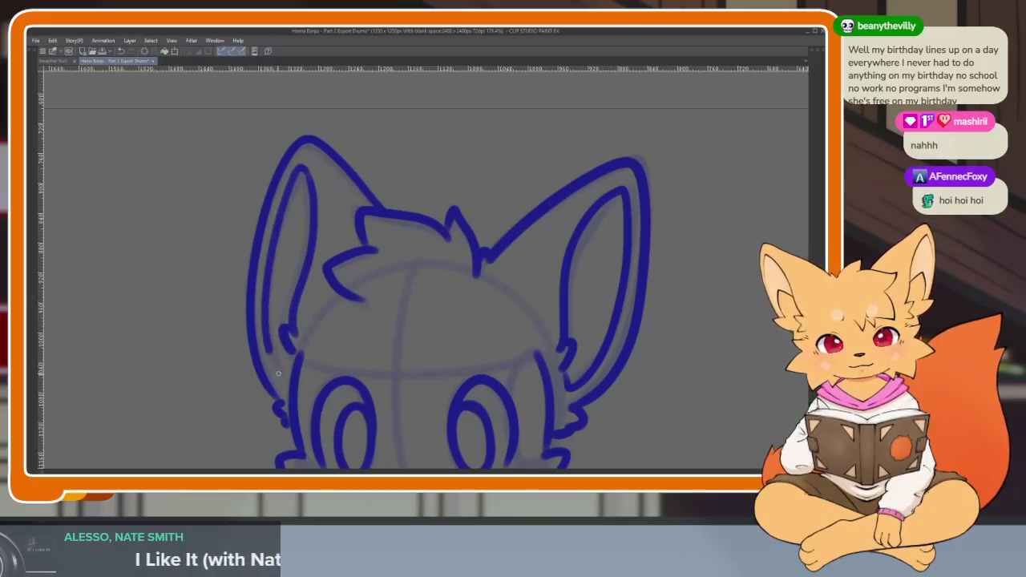
scroll(671, 326, "down", 5)
scroll(618, 339, "up", 2)
scroll(612, 361, "up", 1)
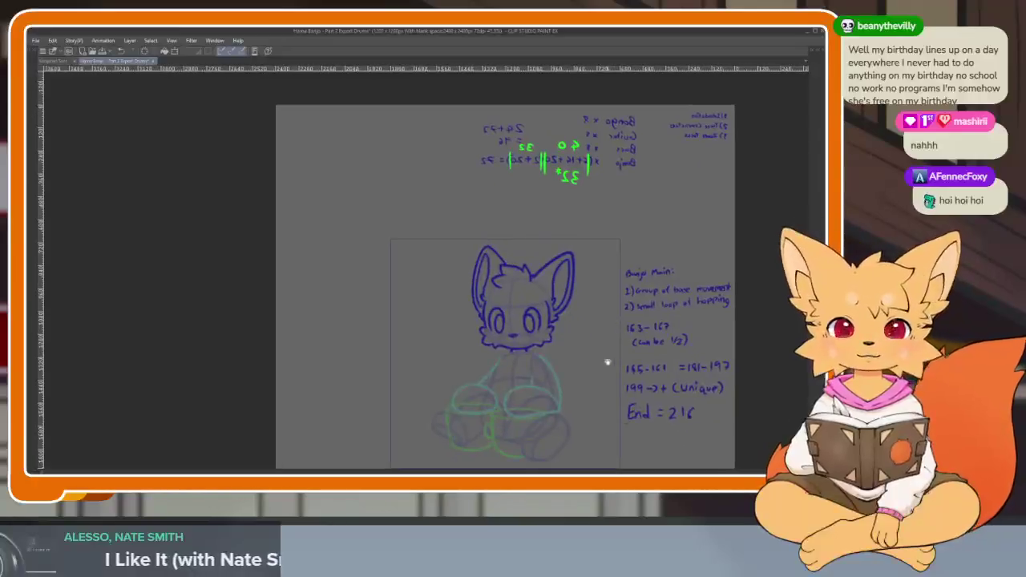
scroll(618, 356, "up", 2)
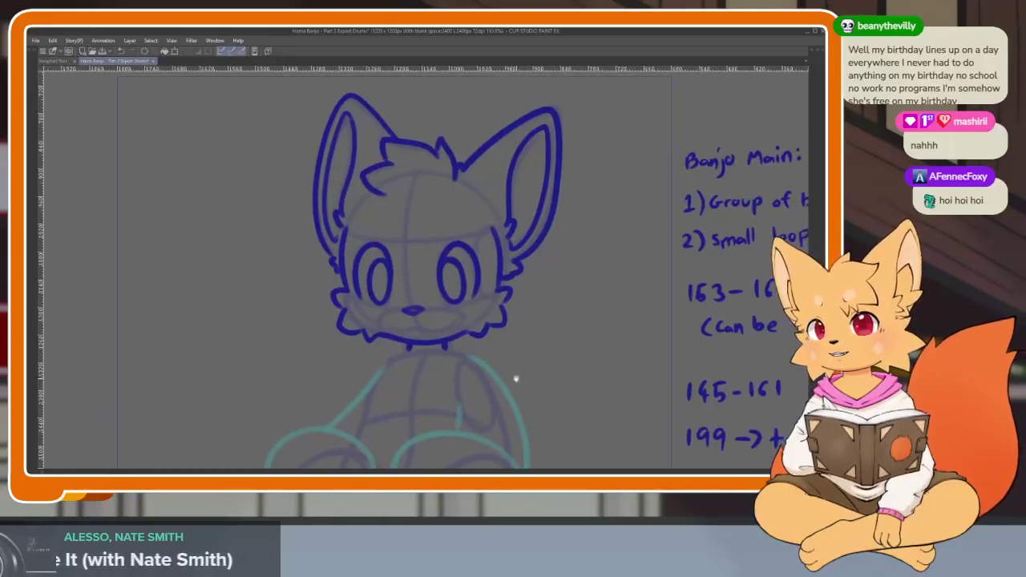
scroll(509, 368, "up", 3)
scroll(468, 356, "down", 1)
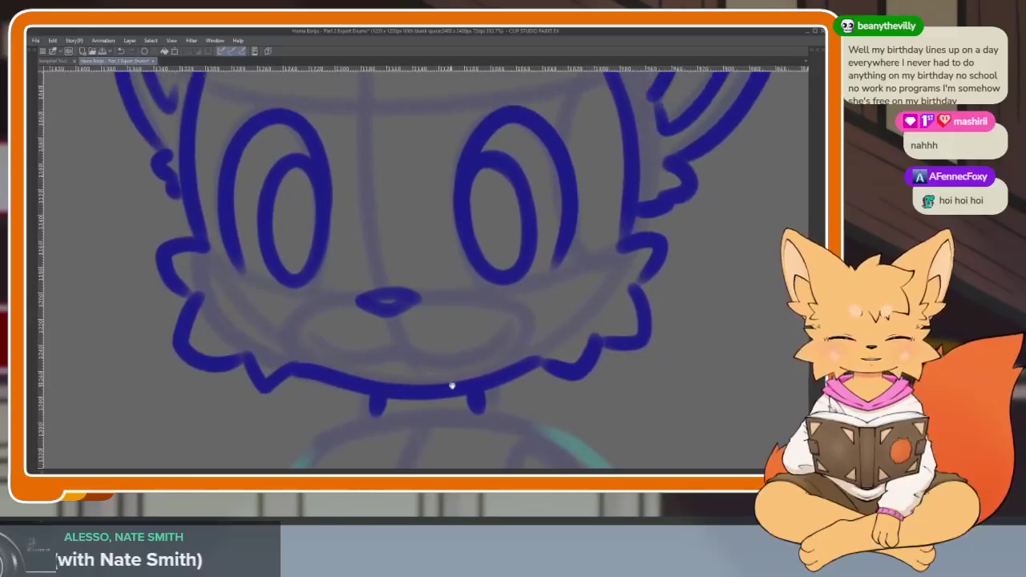
scroll(451, 385, "up", 1)
scroll(409, 384, "up", 1)
scroll(451, 382, "up", 1)
scroll(478, 373, "down", 1)
scroll(537, 377, "up", 1)
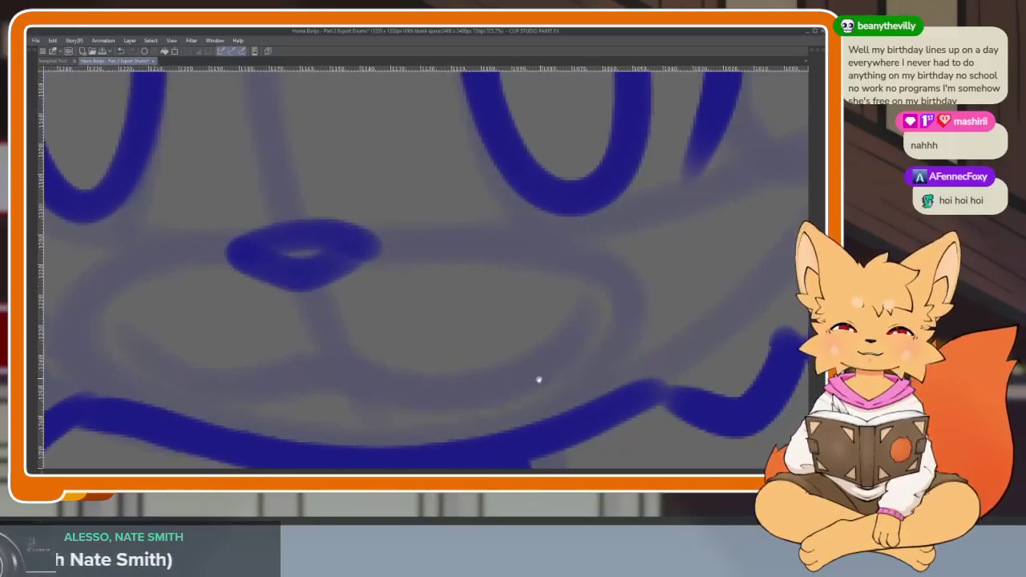
scroll(544, 368, "down", 1)
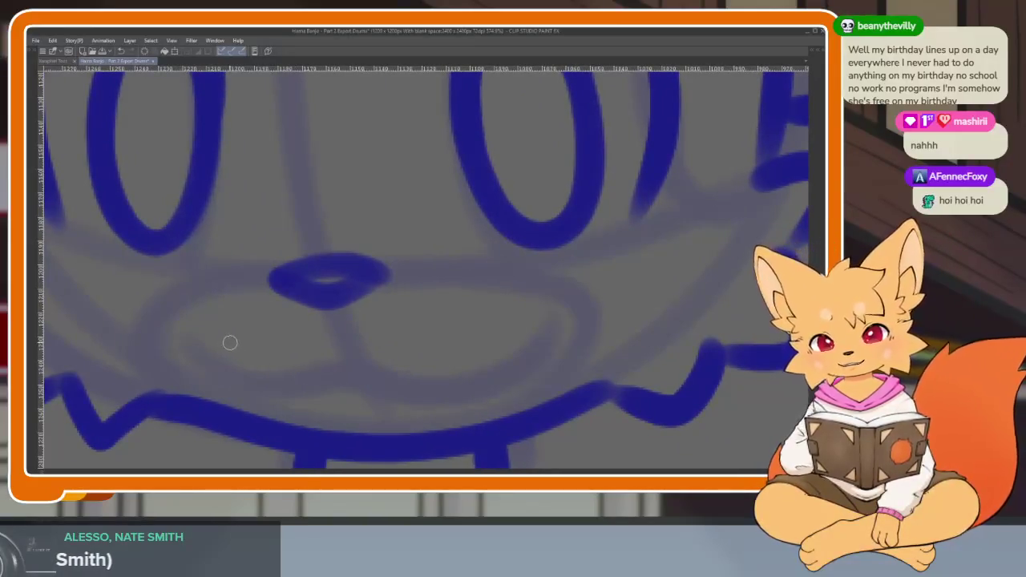
- Draw a curved smile under the nose, redrawing it twice until it looks right
mouse_move(225, 341)
left_mouse_down()
mouse_move(291, 390)
mouse_move(529, 357)
mouse_move(525, 327)
left_mouse_up()
scroll(437, 261, "down", 10)
scroll(591, 374, "up", 9)
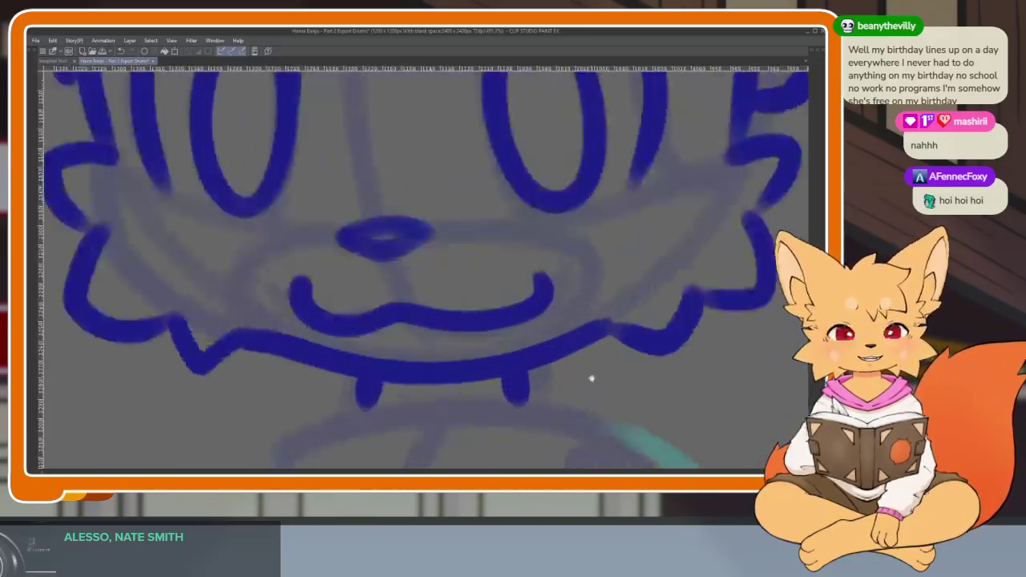
scroll(536, 355, "up", 1)
key("ctrl+z")
mouse_move(254, 303)
left_mouse_down()
mouse_move(267, 348)
mouse_move(520, 344)
mouse_move(567, 290)
left_mouse_up()
key("ctrl+z")
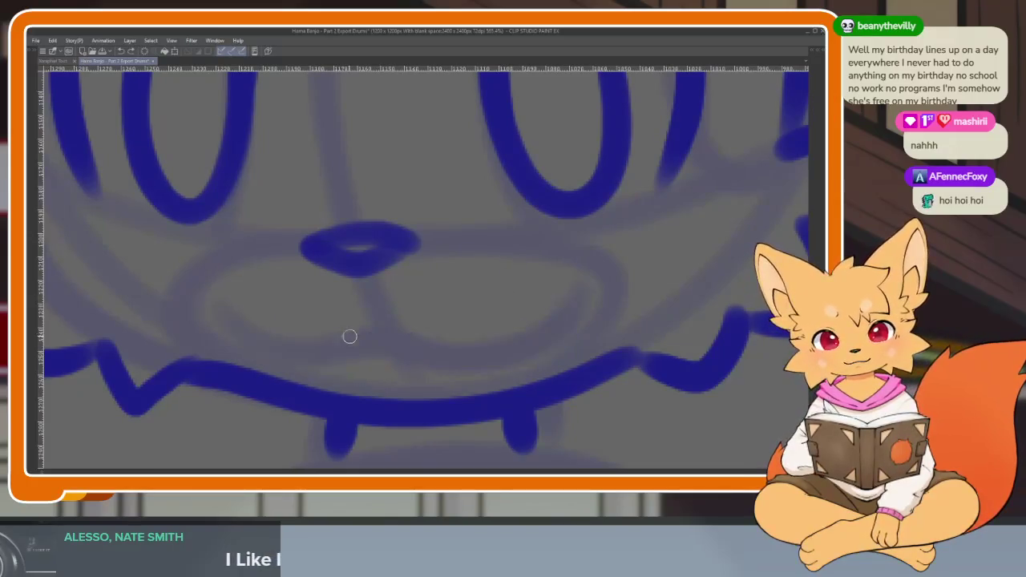
mouse_move(249, 305)
left_mouse_down()
mouse_move(323, 355)
mouse_move(404, 345)
mouse_move(536, 306)
left_mouse_up()
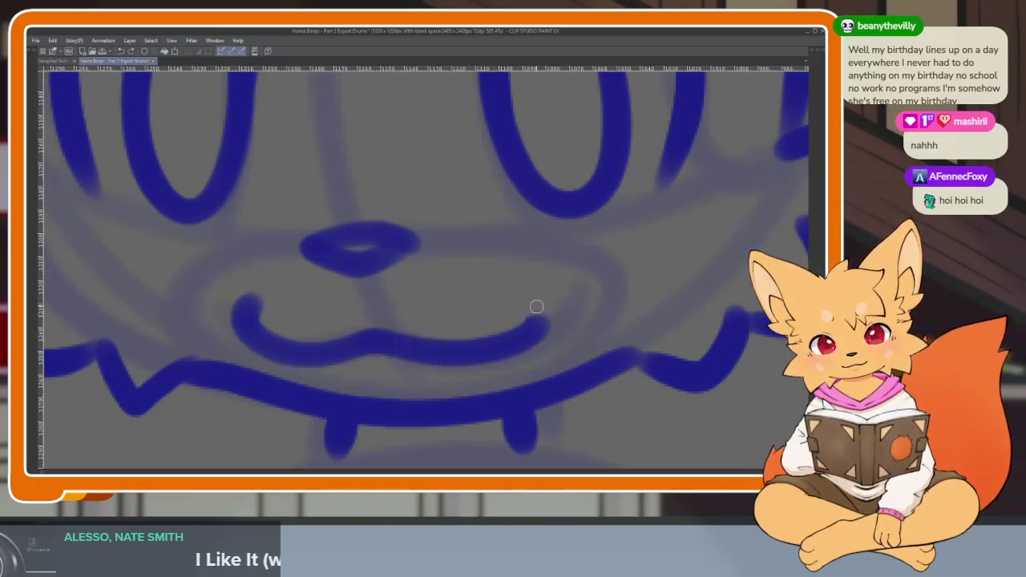
scroll(564, 328, "down", 10)
scroll(597, 339, "up", 1)
scroll(613, 350, "up", 1)
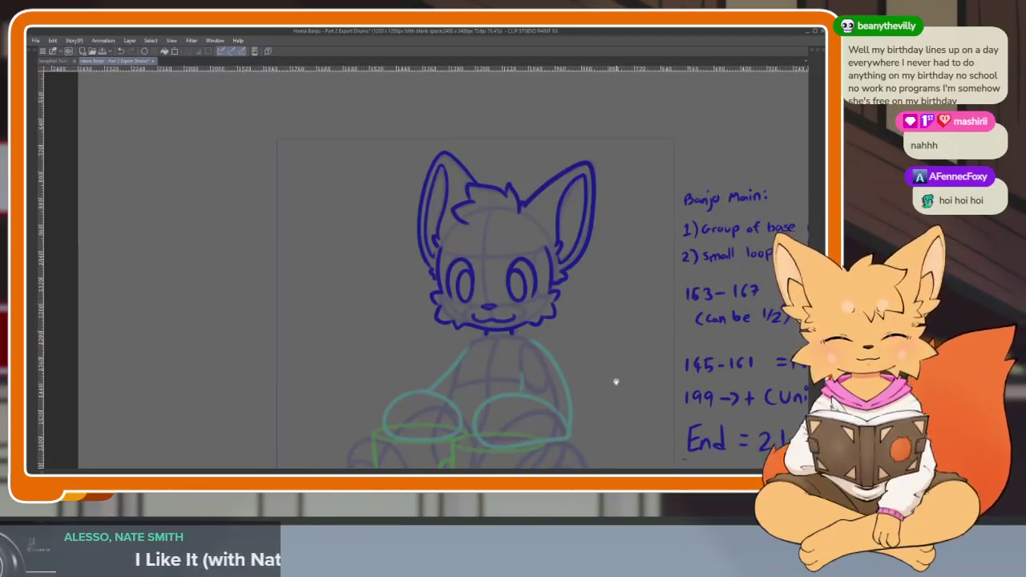
- Pan to view the whole figure and restore the hidden workspace panels
left_click_drag(616, 381, 550, 350)
scroll(549, 351, "down", 5)
scroll(540, 377, "up", 5)
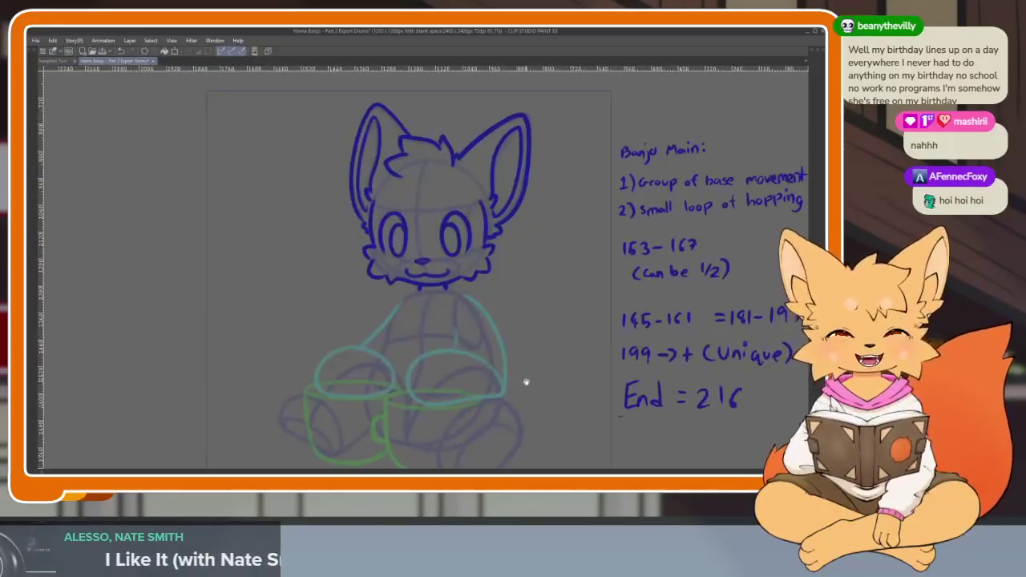
left_click_drag(525, 382, 516, 361)
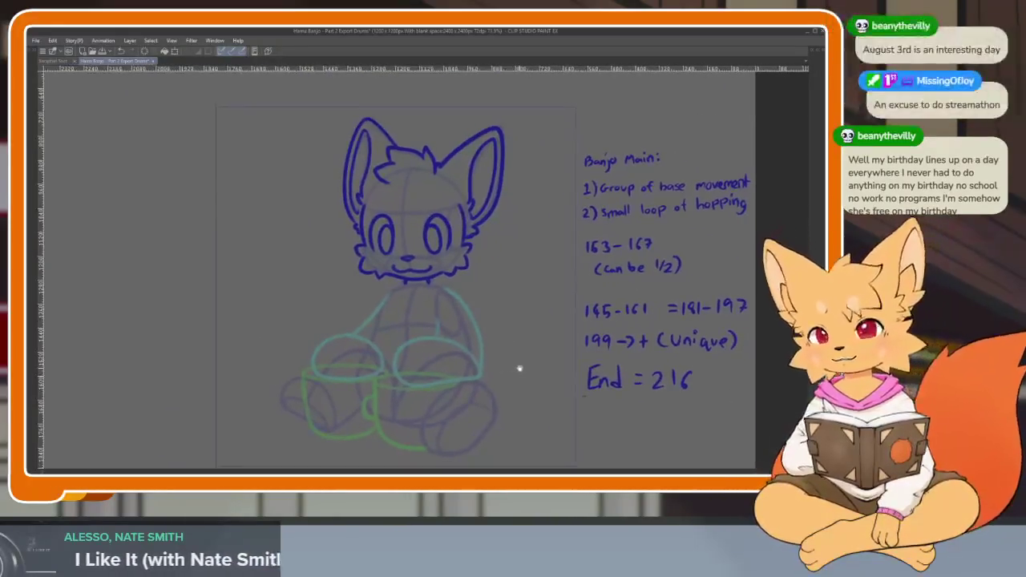
key("Tab")
key("Tab")
- Ink the outer curve of Banjo's left foot beside the drum in dark blue
scroll(531, 385, "up", 2)
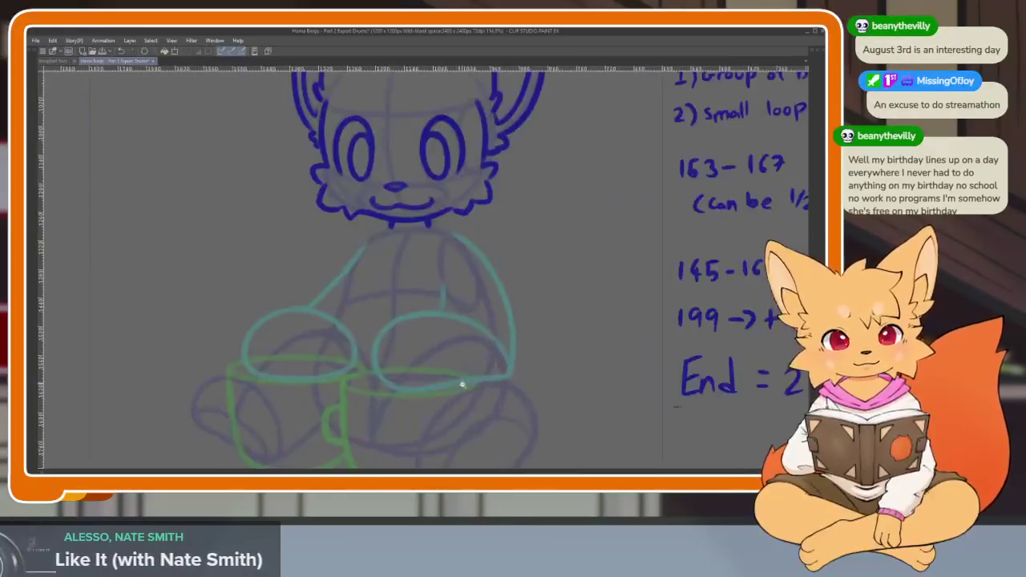
scroll(462, 385, "down", 1)
scroll(470, 382, "up", 1)
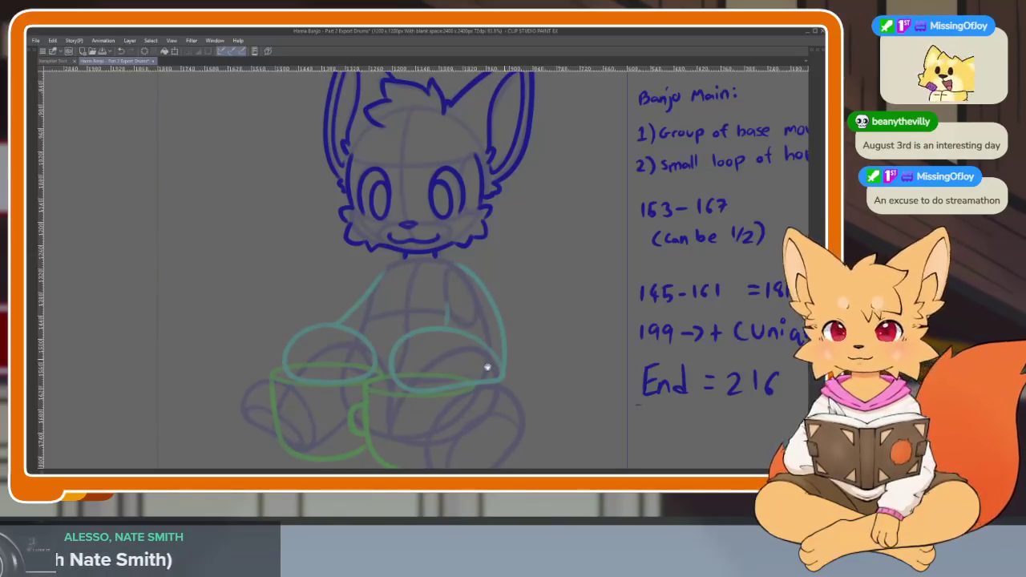
scroll(513, 360, "up", 2)
scroll(497, 376, "up", 1)
scroll(409, 396, "up", 1)
scroll(360, 395, "up", 1)
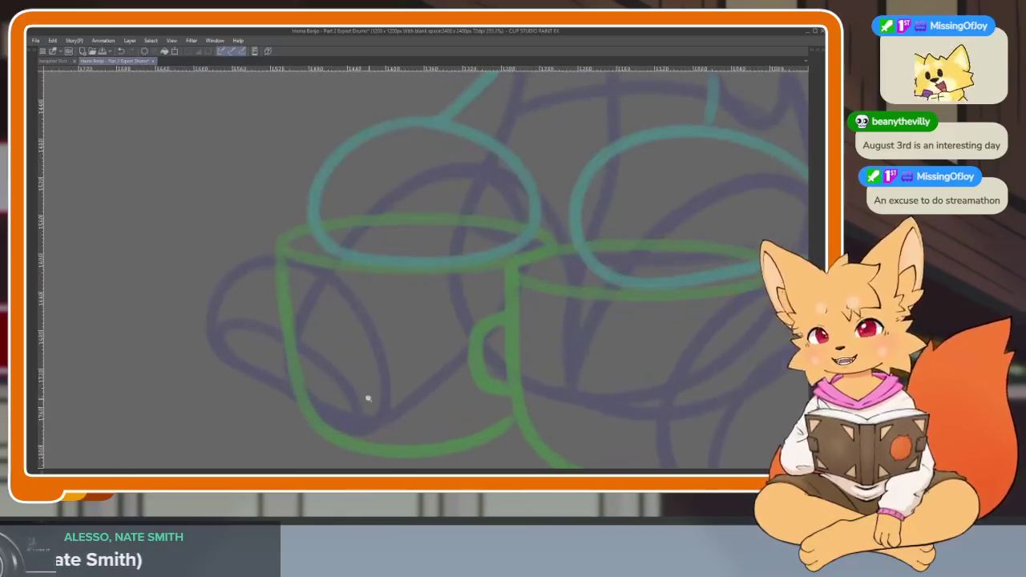
scroll(376, 404, "up", 1)
scroll(377, 406, "up", 1)
scroll(381, 400, "up", 1)
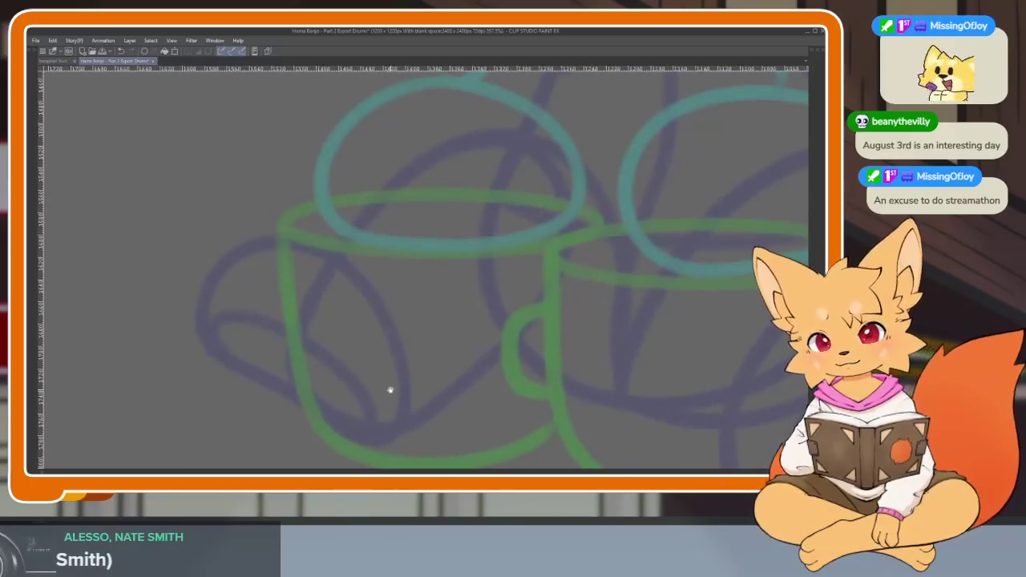
left_click_drag(479, 353, 467, 362)
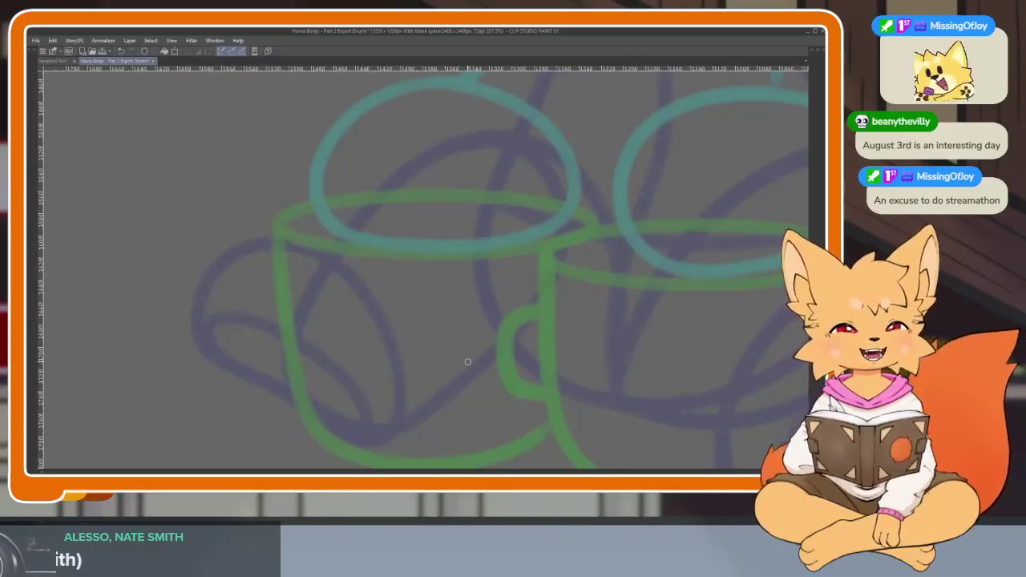
left_click_drag(390, 309, 415, 314)
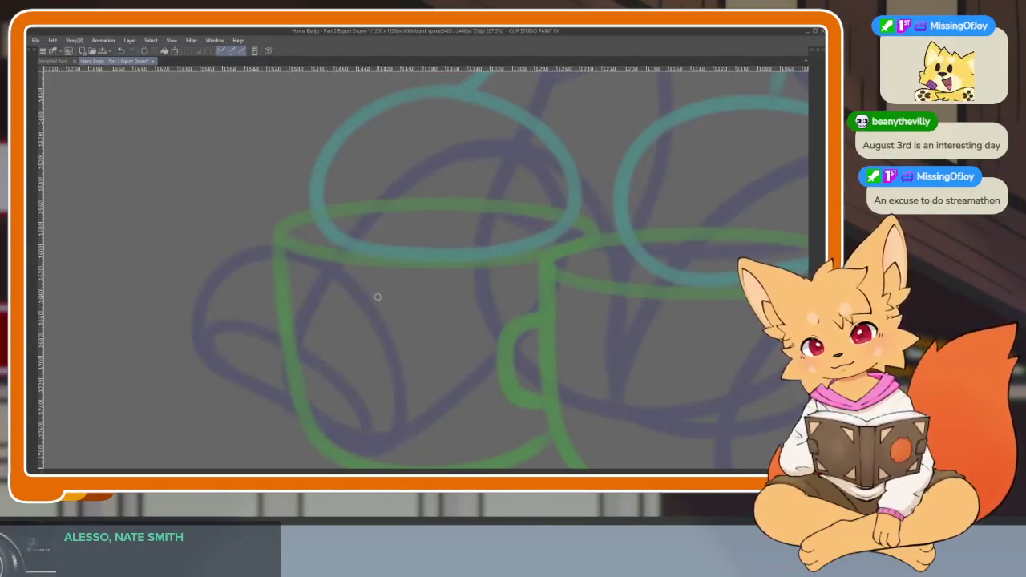
scroll(374, 311, "down", 3)
scroll(377, 314, "up", 3)
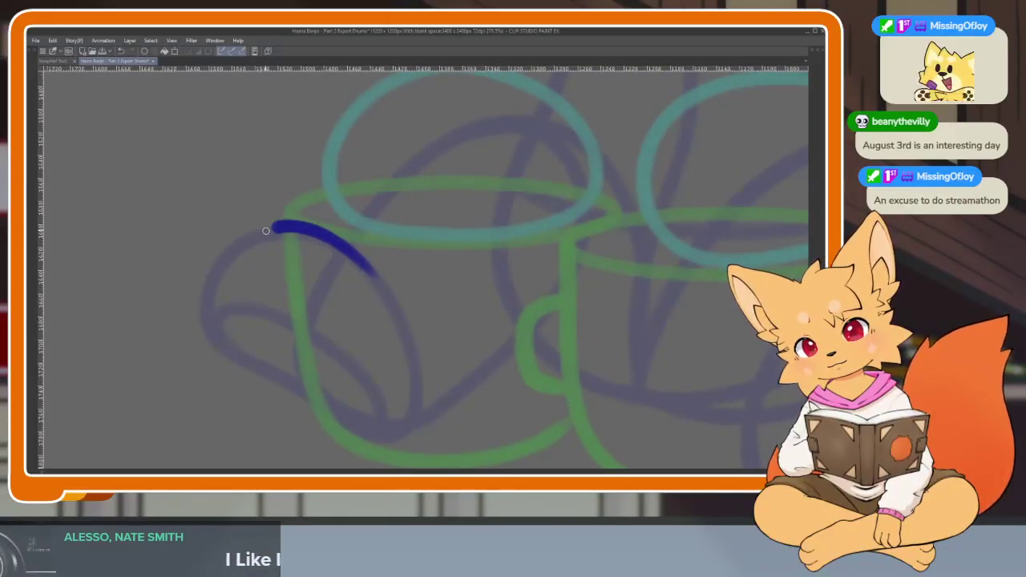
mouse_move(211, 266)
left_mouse_down()
mouse_move(203, 337)
mouse_move(369, 430)
left_mouse_up()
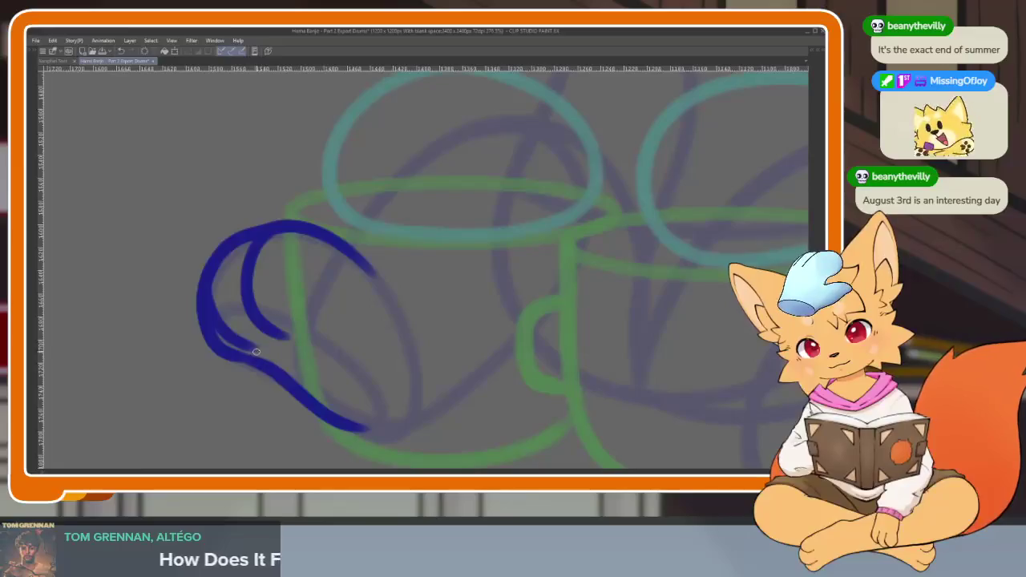
scroll(550, 371, "down", 5)
scroll(582, 385, "up", 1)
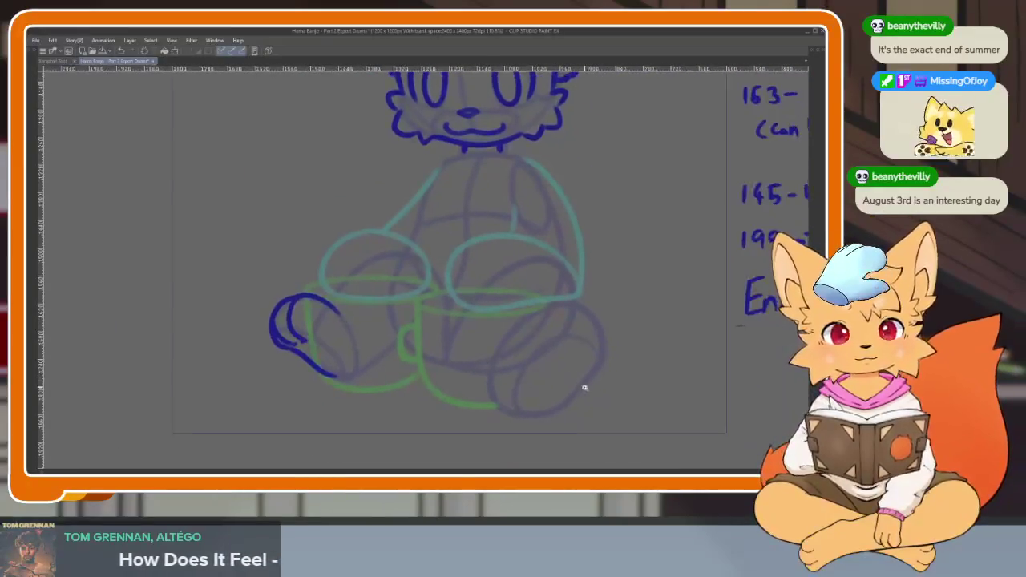
- Mirror the canvas horizontally and zoom in on Banjo's second foot
scroll(570, 387, "up", 3)
scroll(565, 376, "up", 1)
scroll(545, 389, "down", 3)
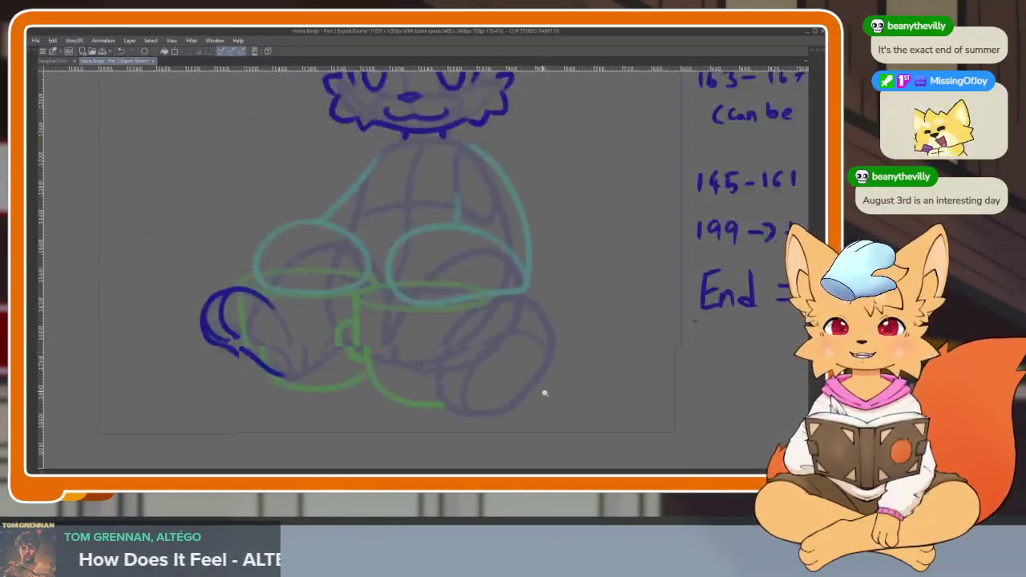
scroll(553, 391, "up", 3)
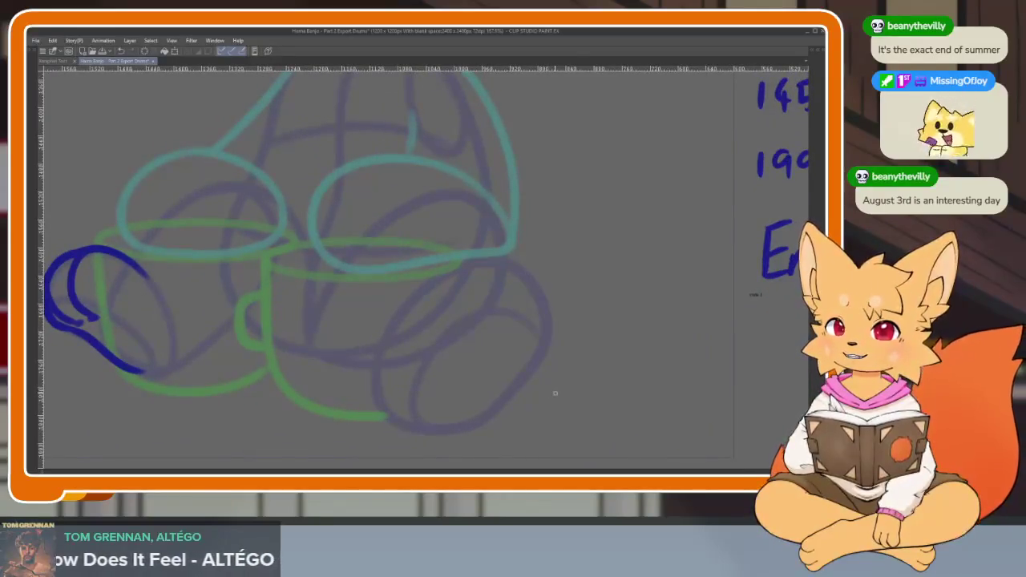
key("h")
scroll(529, 353, "down", 1)
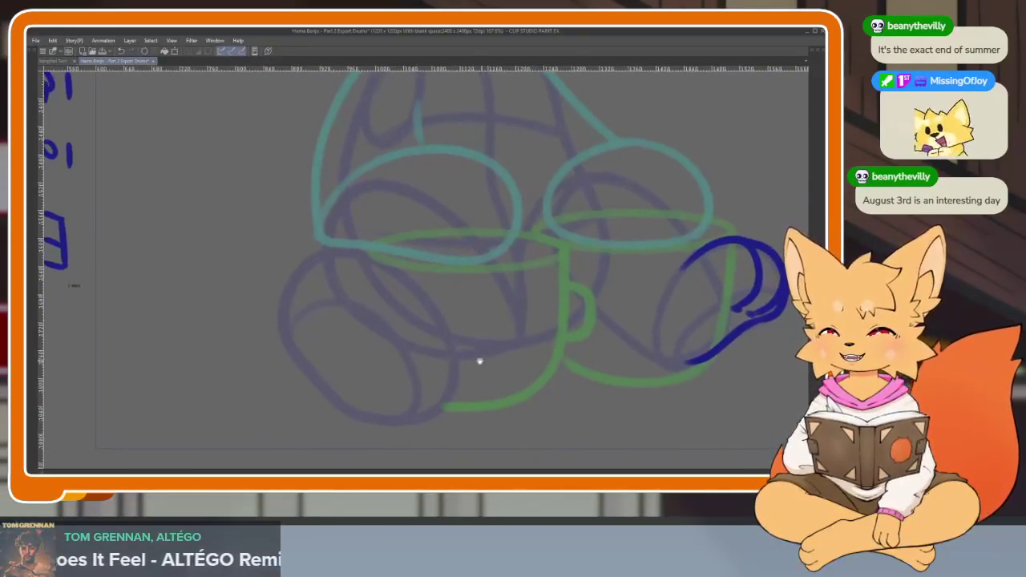
scroll(465, 381, "down", 2)
scroll(457, 385, "up", 1)
scroll(461, 367, "up", 3)
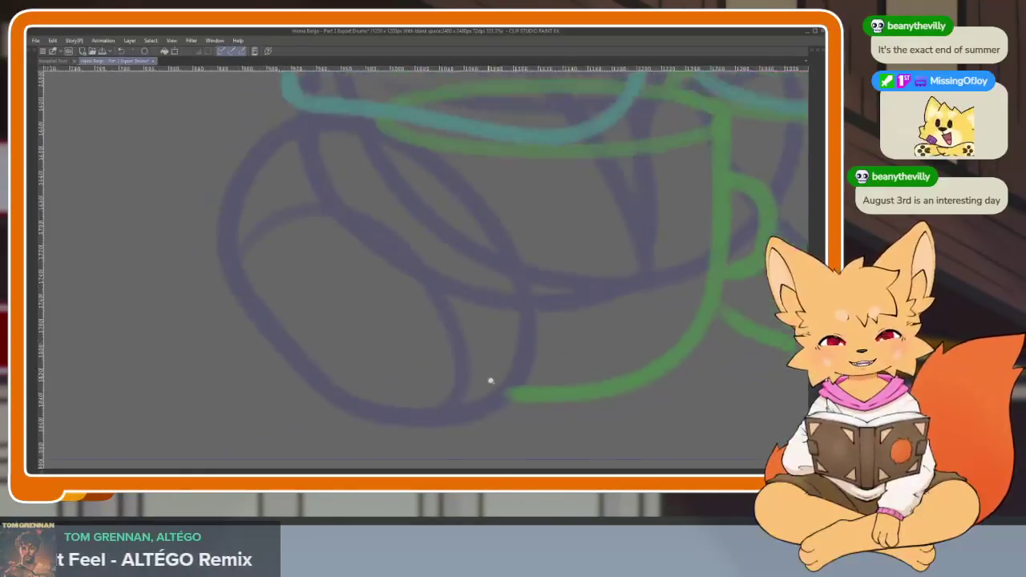
scroll(548, 360, "up", 1)
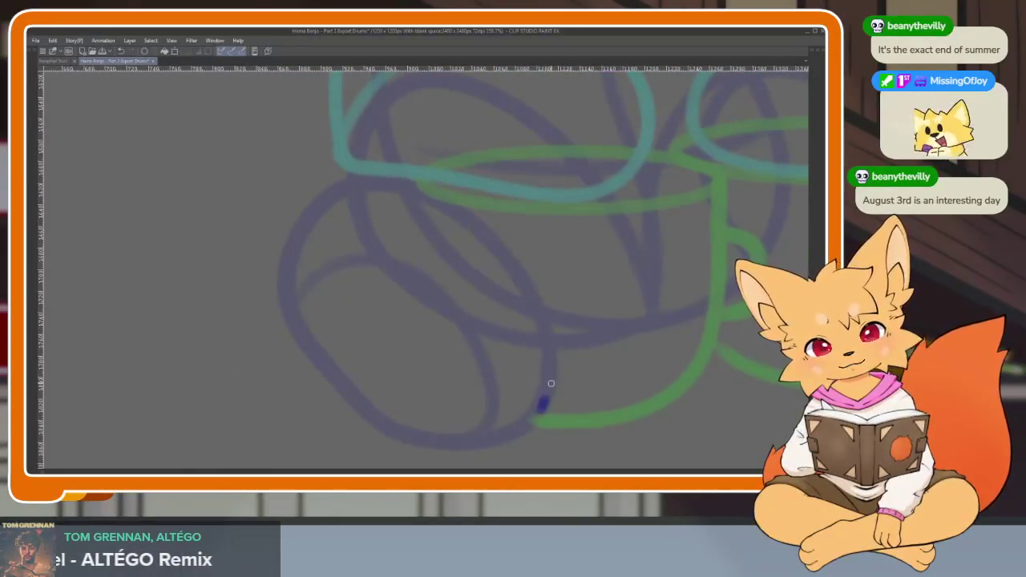
- Ink the second foot in dark blue: two toe arcs and a closed outer curve, redoing one misplaced stroke
left_click_drag(550, 383, 529, 277)
key("ctrl+z")
mouse_move(545, 408)
left_mouse_down()
mouse_move(505, 249)
mouse_move(378, 206)
mouse_move(373, 286)
left_mouse_up()
mouse_move(412, 192)
left_mouse_down()
mouse_move(357, 180)
mouse_move(359, 295)
left_mouse_up()
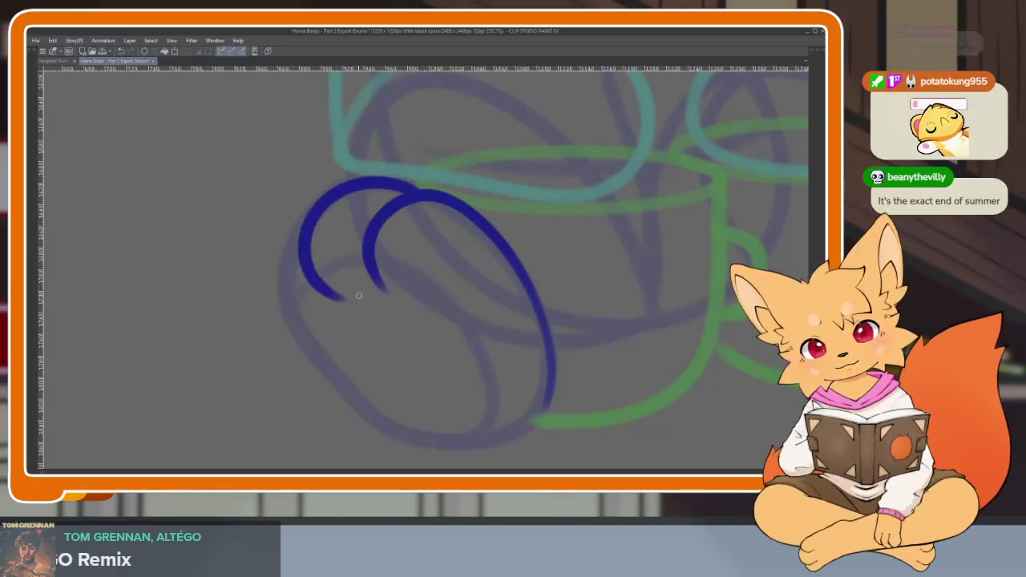
mouse_move(325, 195)
left_mouse_down()
mouse_move(276, 284)
mouse_move(308, 328)
left_mouse_up()
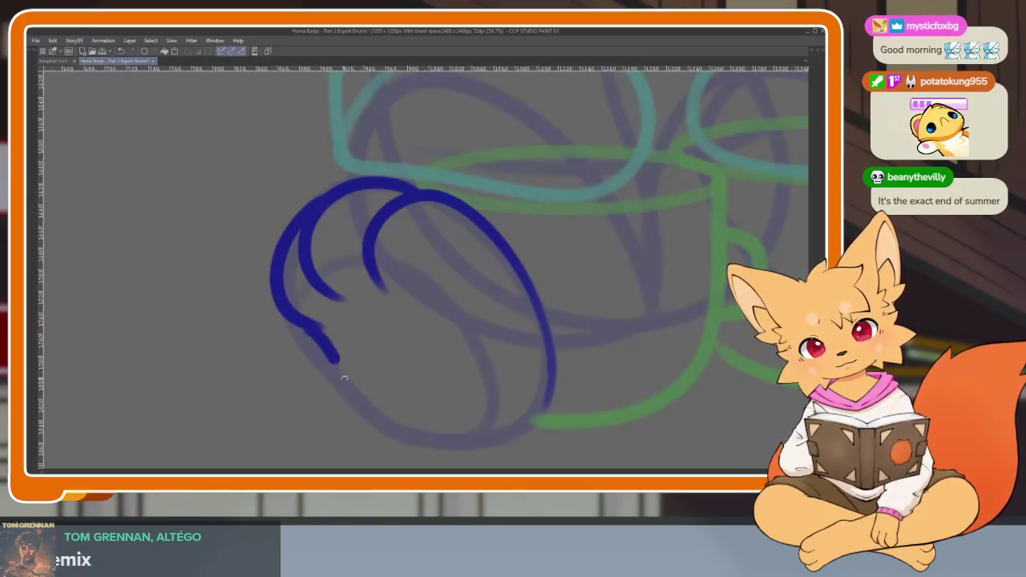
left_click_drag(343, 379, 476, 443)
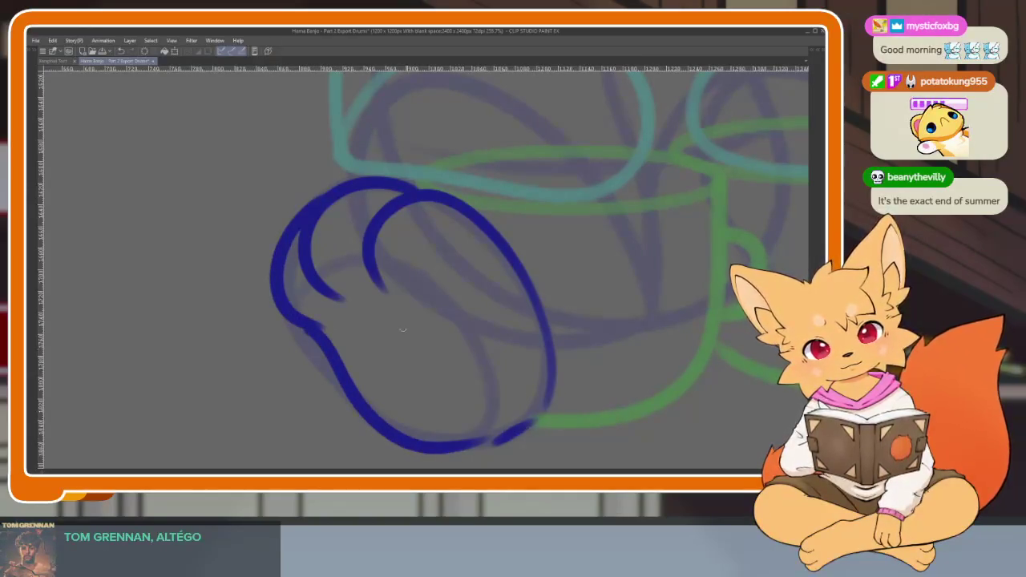
scroll(411, 311, "down", 10)
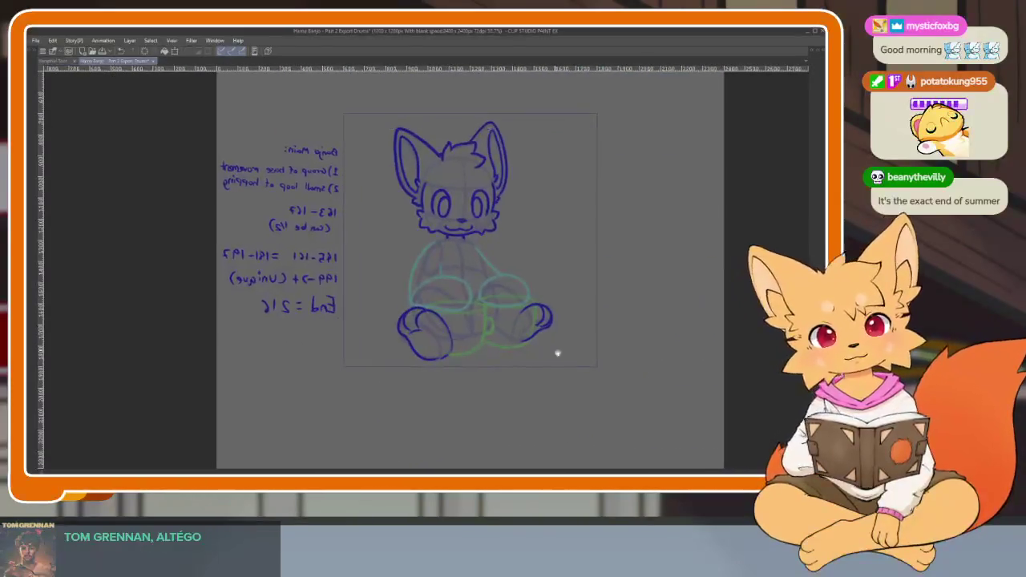
- Flip the canvas view back and zoom out to review the drawing
key("h")
scroll(537, 331, "up", 3)
scroll(380, 373, "up", 3)
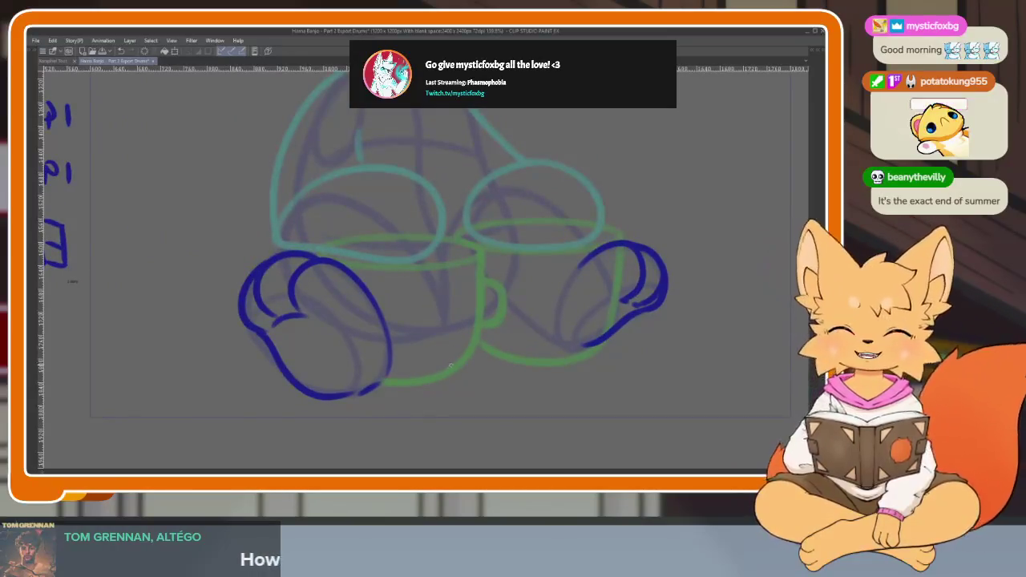
scroll(408, 391, "up", 1)
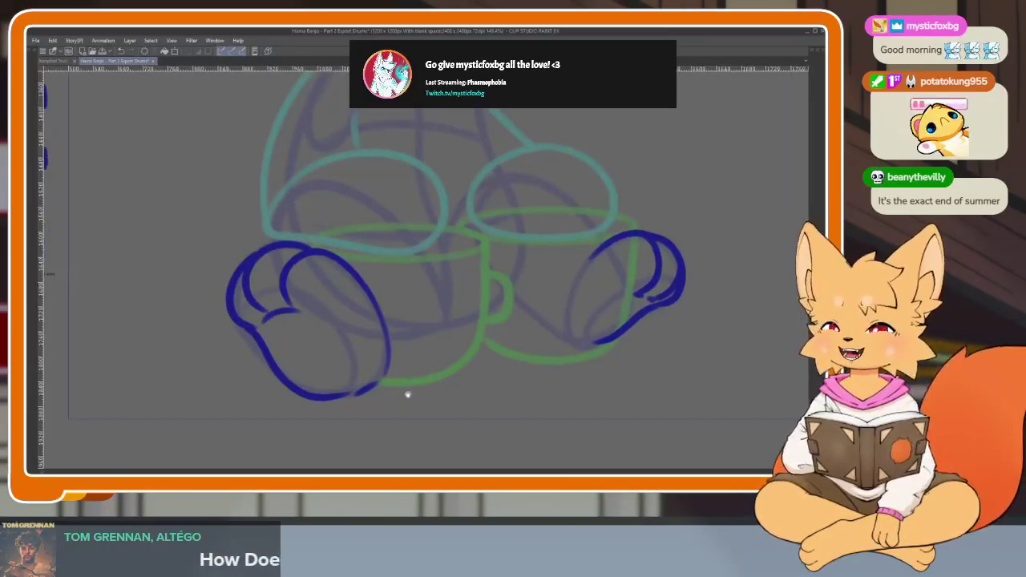
scroll(406, 391, "up", 1)
scroll(402, 393, "up", 2)
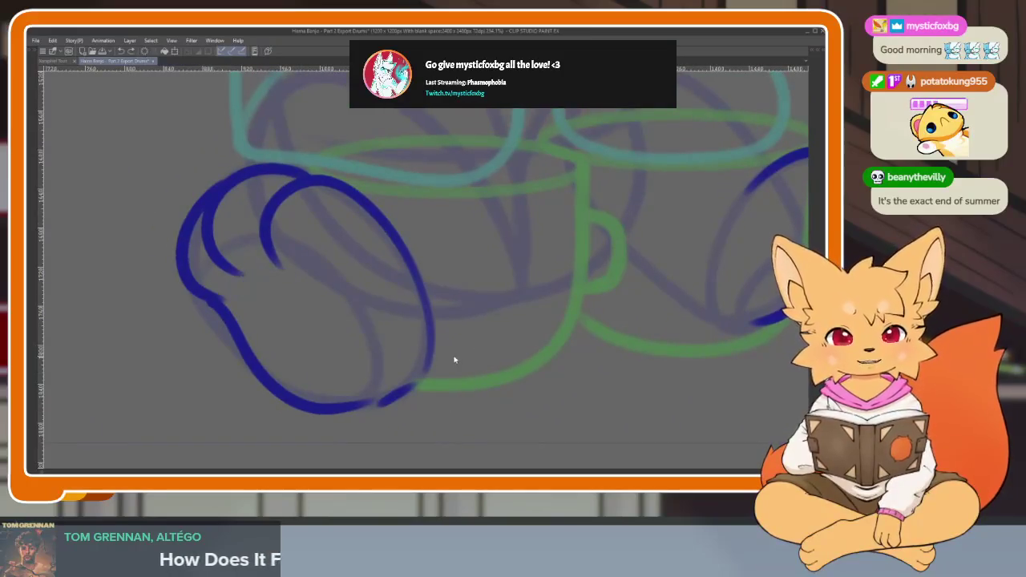
- Undo the second foot's dark blue strokes so only its faded sketch remains
key("ctrl+z")
key("ctrl+z")
key("ctrl+z")
key("ctrl+z")
key("ctrl+z")
scroll(417, 404, "down", 1)
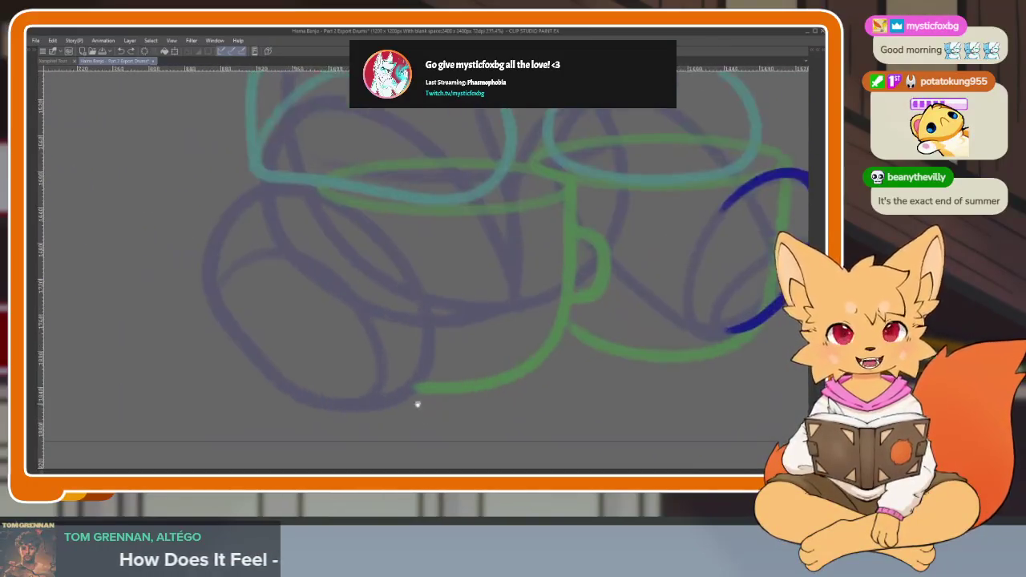
scroll(421, 406, "up", 1)
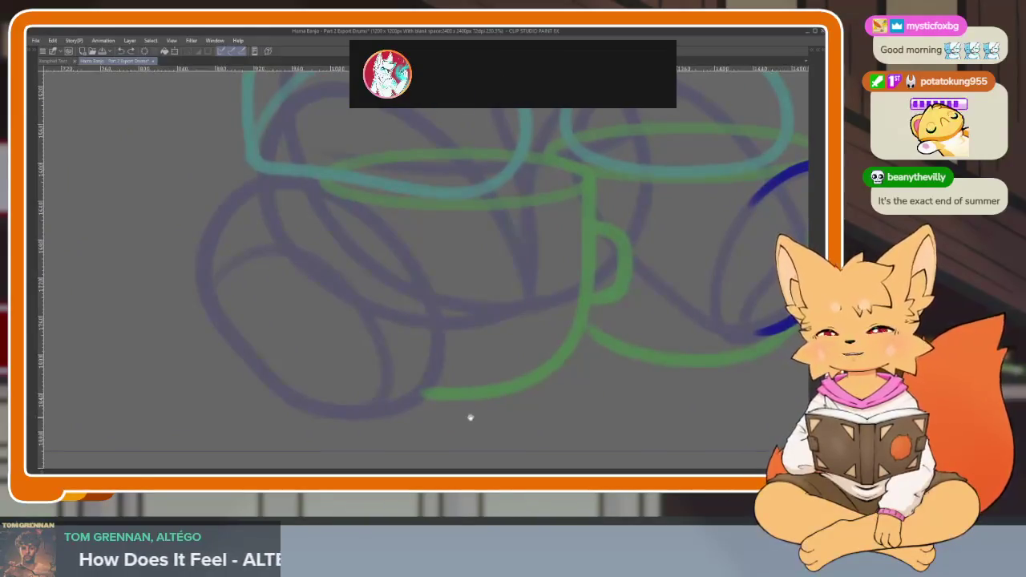
scroll(469, 421, "up", 1)
scroll(465, 413, "up", 1)
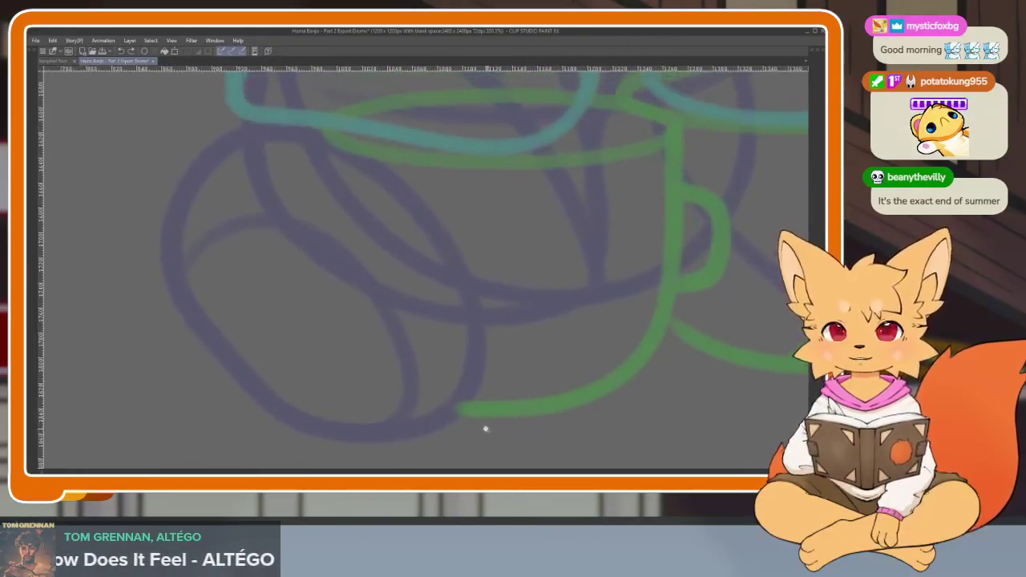
scroll(485, 429, "down", 1)
scroll(485, 423, "down", 1)
scroll(482, 417, "down", 1)
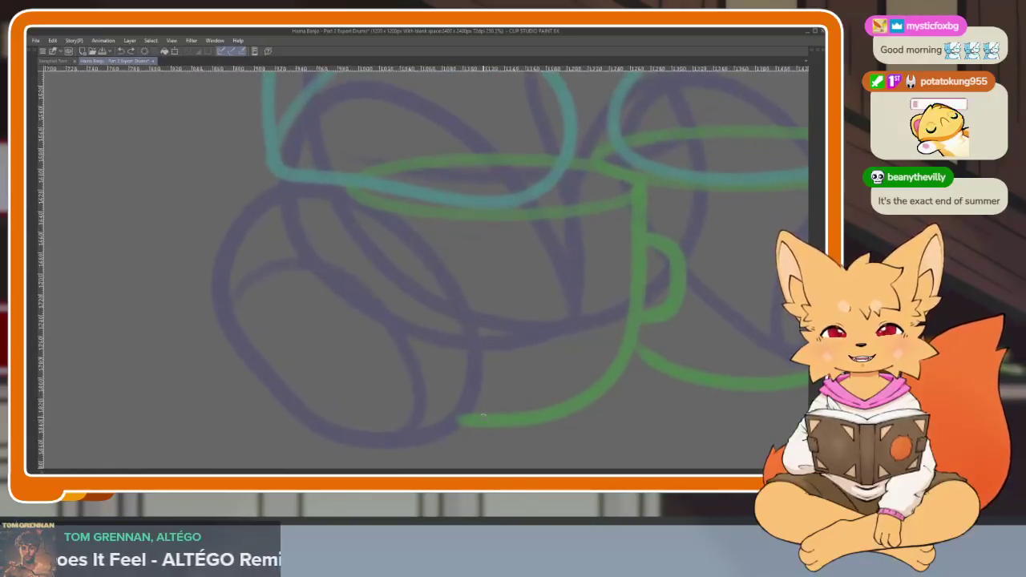